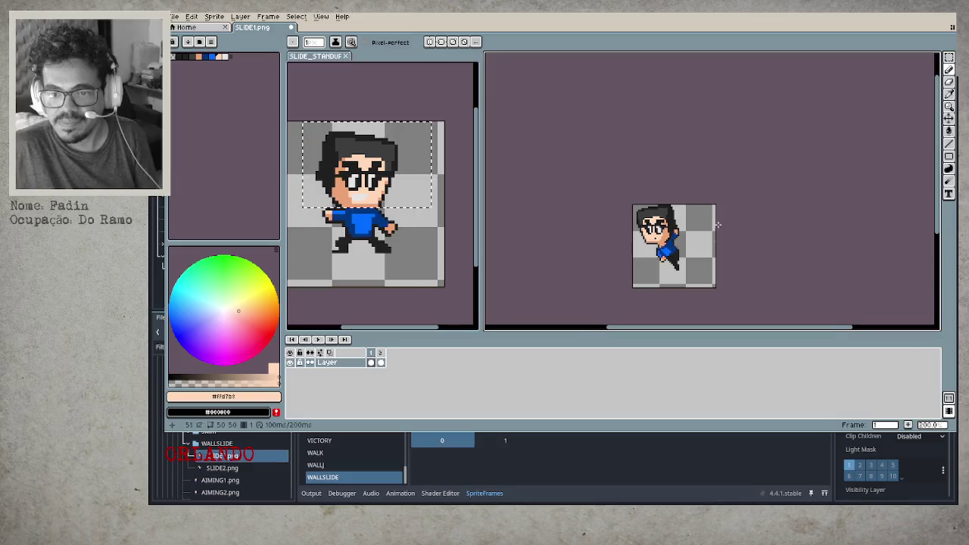
Zoom in and flip between the two animation frames to compare them, ending on frame 1.
scroll(719, 223, up, 3)
key(ctrl+Left)
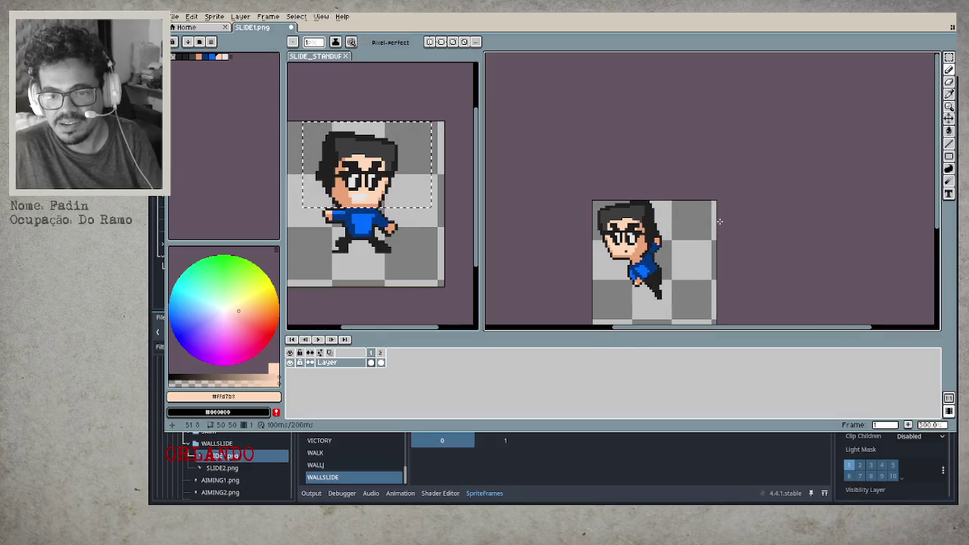
key(ctrl+Right)
key(ctrl+Left)
key(ctrl+Right)
key(ctrl+Left)
key(ctrl+Right)
key(ctrl+Left)
key(ctrl+Right)
key(ctrl+Left)
Eyedrop the dark blue shirt and peach skin colours, then save SLIDE1.png.
scroll(629, 251, up, 4)
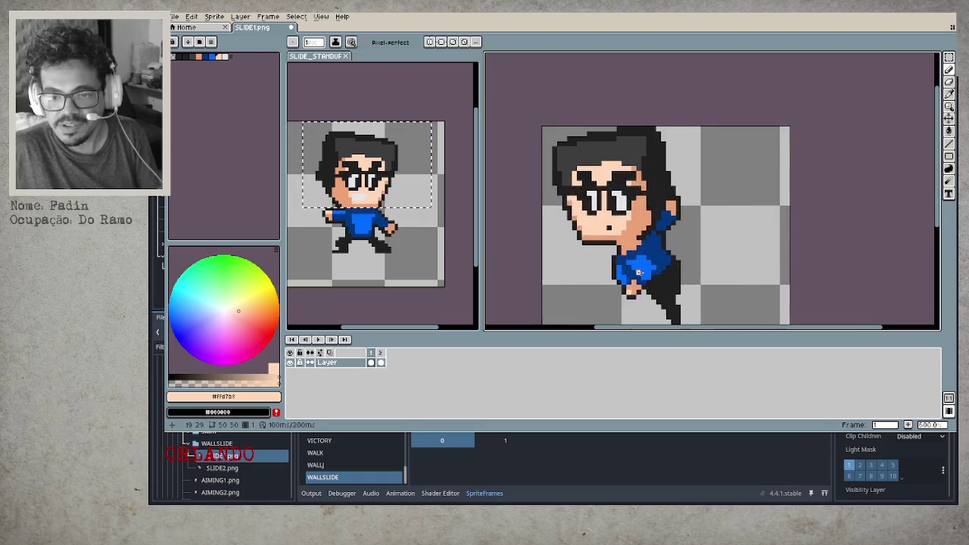
alt+click(693, 228)
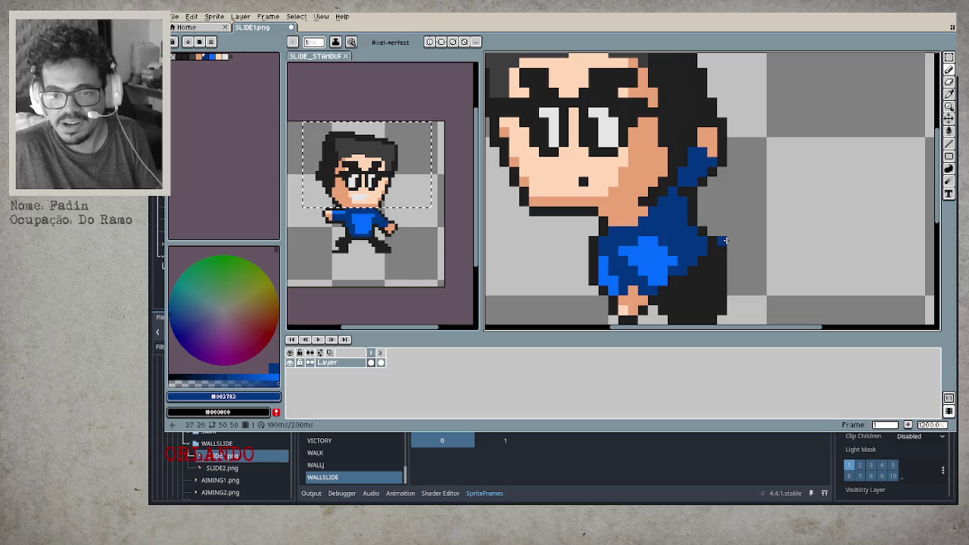
scroll(620, 223, down, 5)
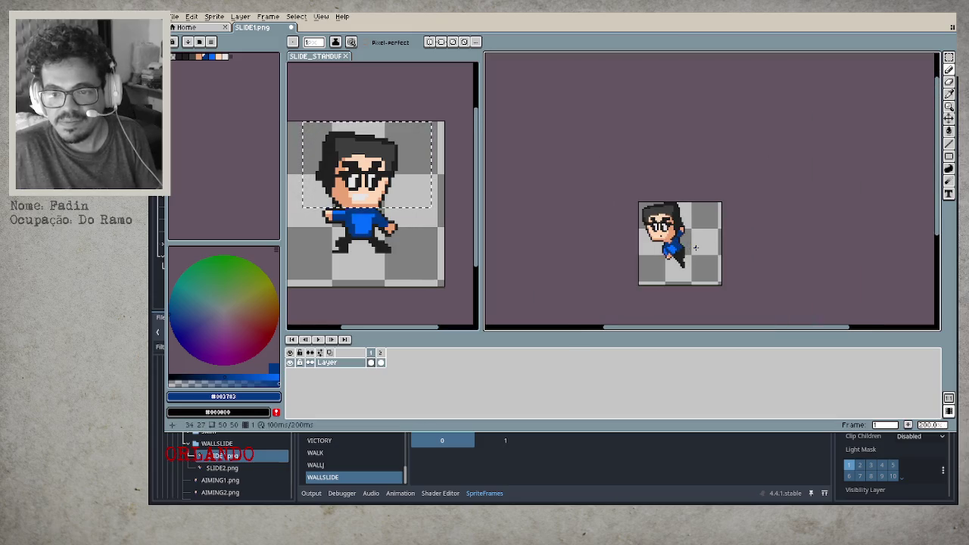
scroll(696, 247, up, 4)
alt+click(652, 224)
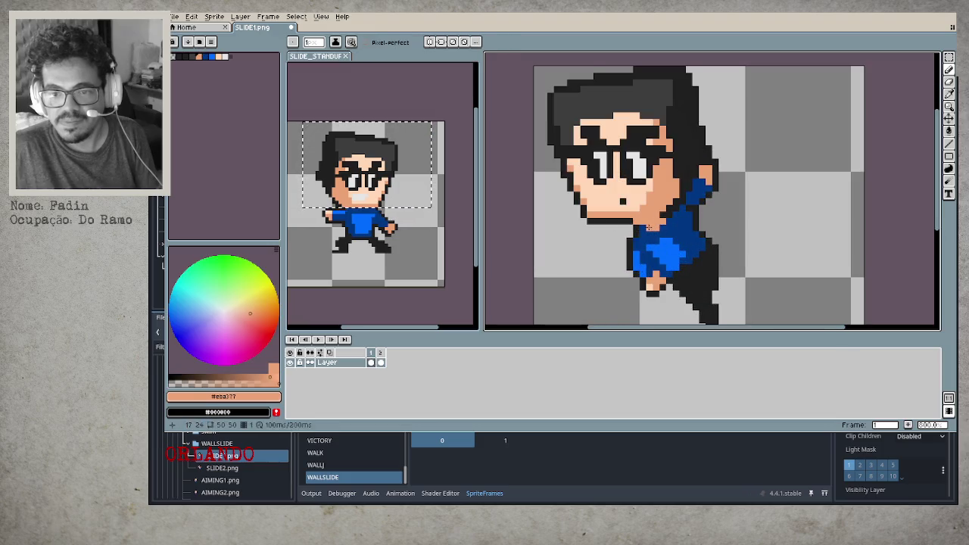
scroll(649, 227, down, 4)
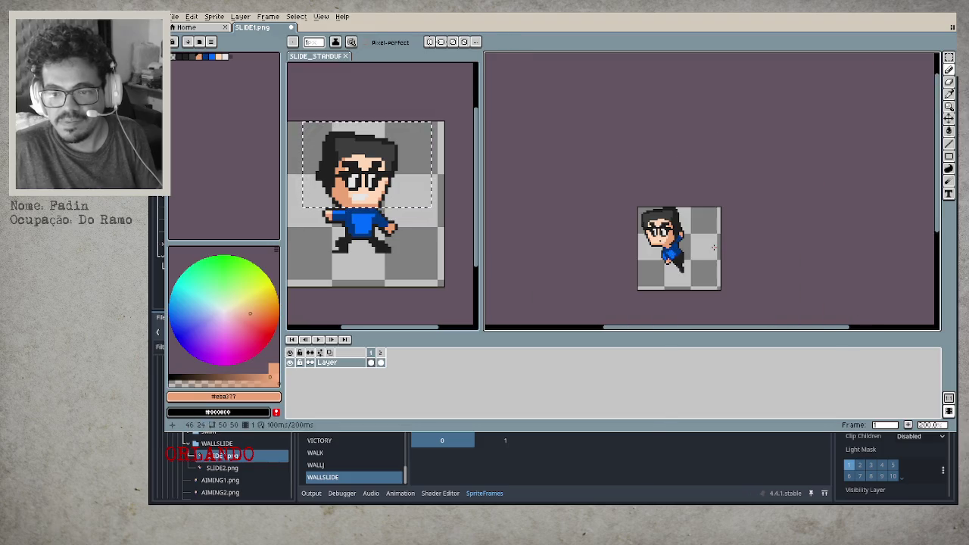
drag(713, 246, 689, 220)
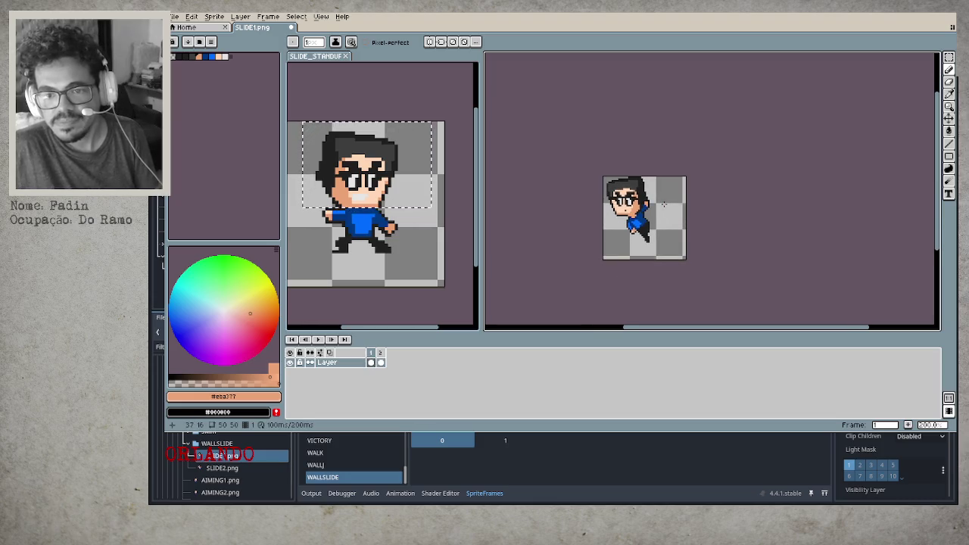
key(ctrl+s)
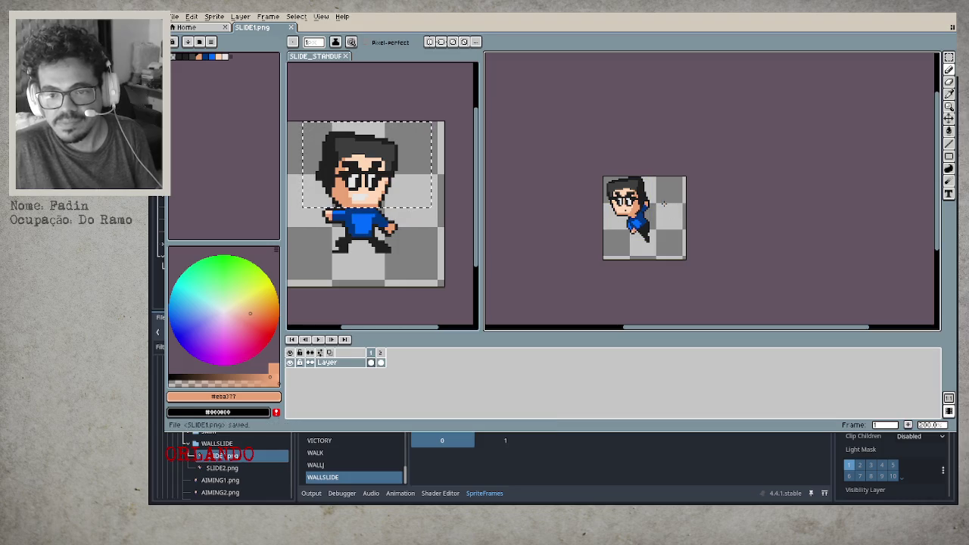
Zoom the editor in and select the entire frame 1 canvas with Ctrl+A.
scroll(620, 193, up, 1)
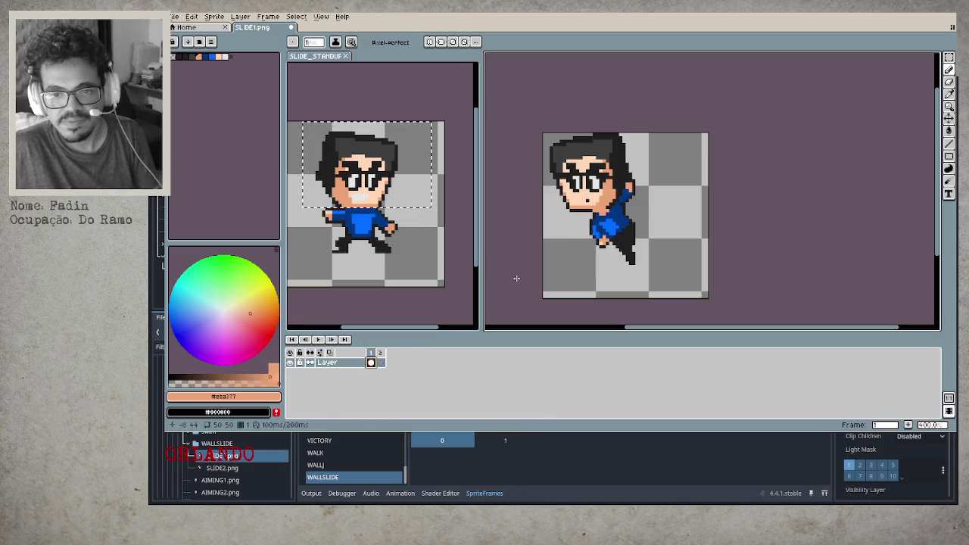
key(ctrl+a)
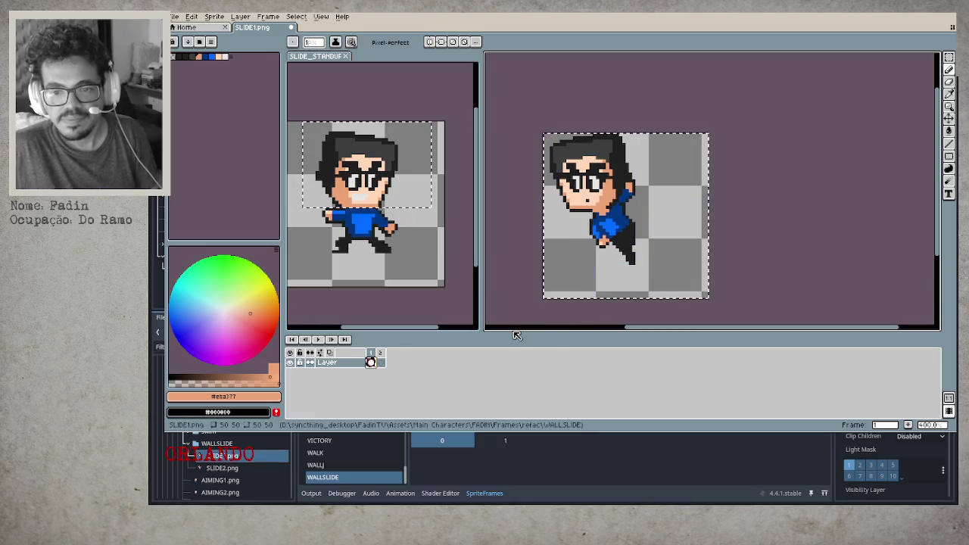
Paste the sprite into empty frame 2, deselect, and sample the shirt's bright blue.
click(380, 362)
key(ctrl+v)
key(ctrl+d)
scroll(606, 228, up, 4)
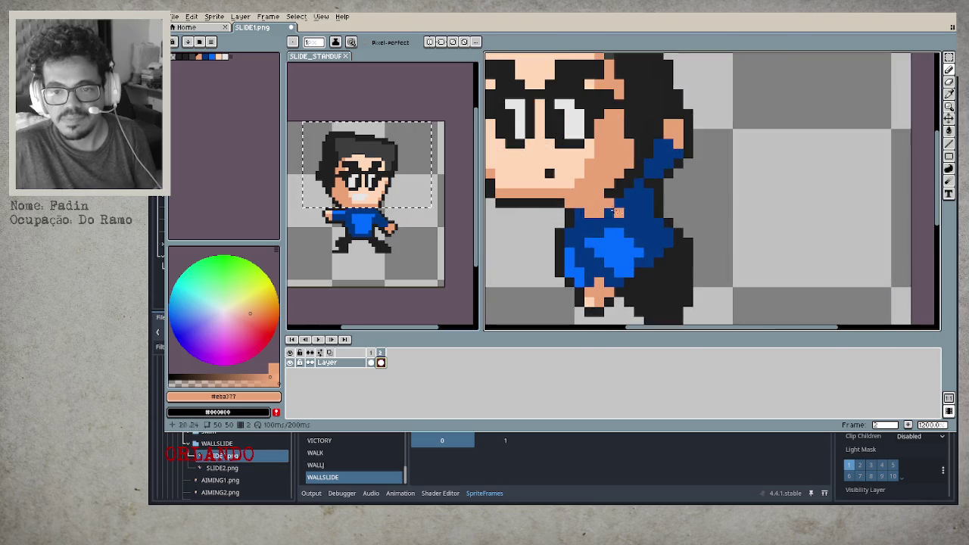
alt+click(635, 260)
scroll(634, 259, down, 2)
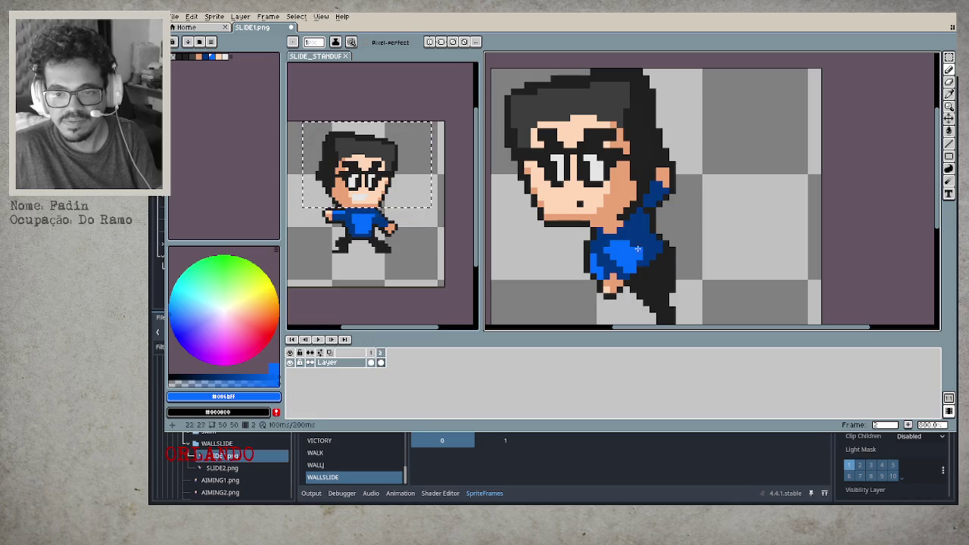
Flip between frames 1 and 2 to compare the poses, then play the two-frame animation.
key(Left)
key(Left)
key(Right)
key(Left)
key(Right)
key(Left)
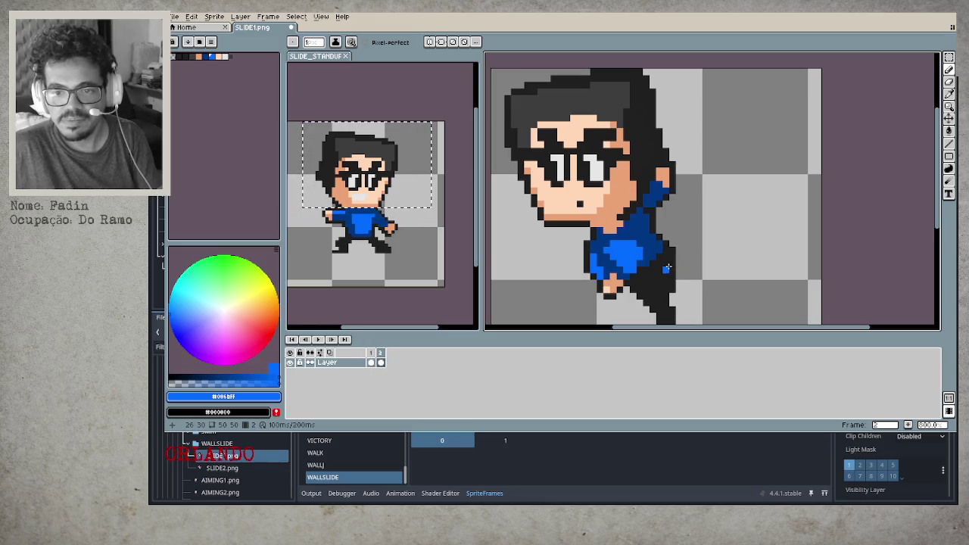
key(Right)
key(Left)
key(Right)
key(Left)
key(Right)
key(Left)
key(Right)
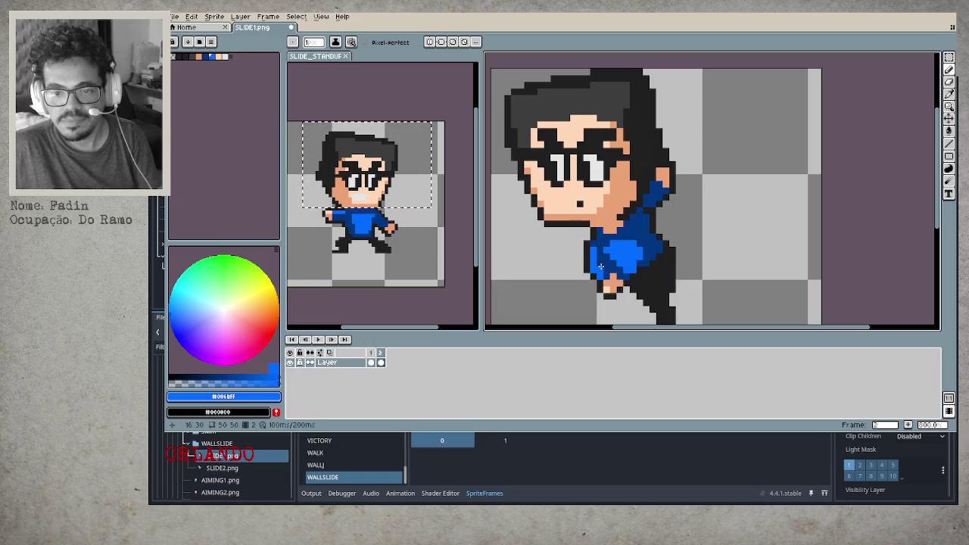
key(Left)
key(Right)
key(Left)
key(Right)
key(Left)
key(Right)
key(Left)
key(Right)
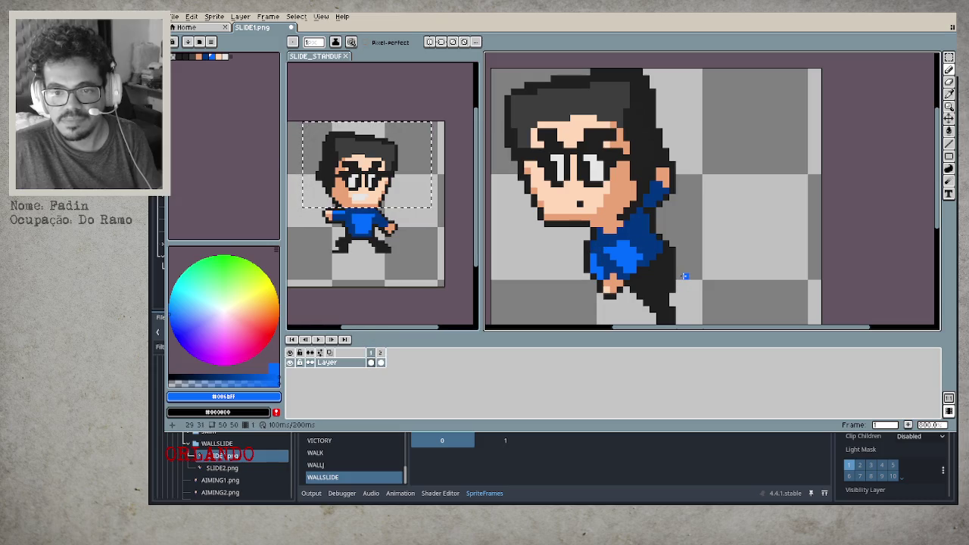
key(Return)
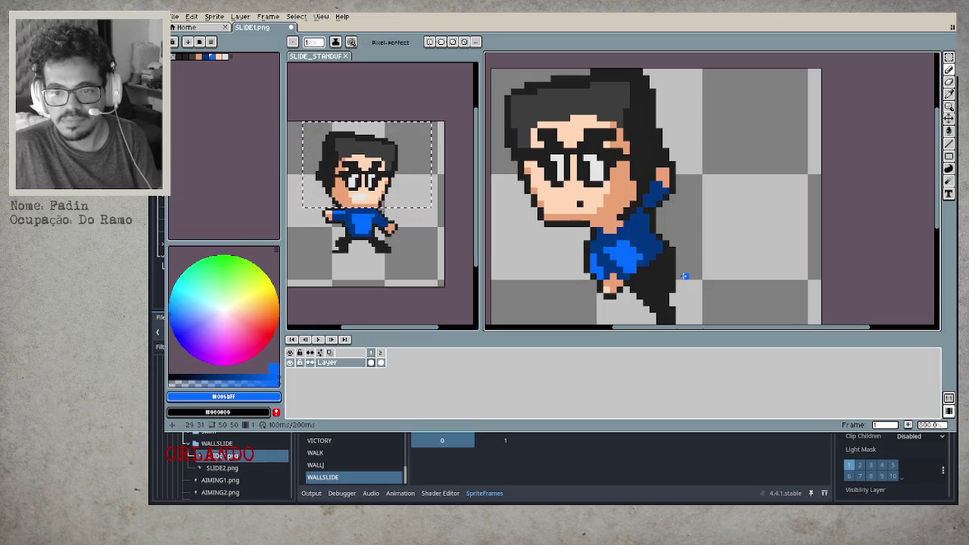
scroll(663, 267, down, 3)
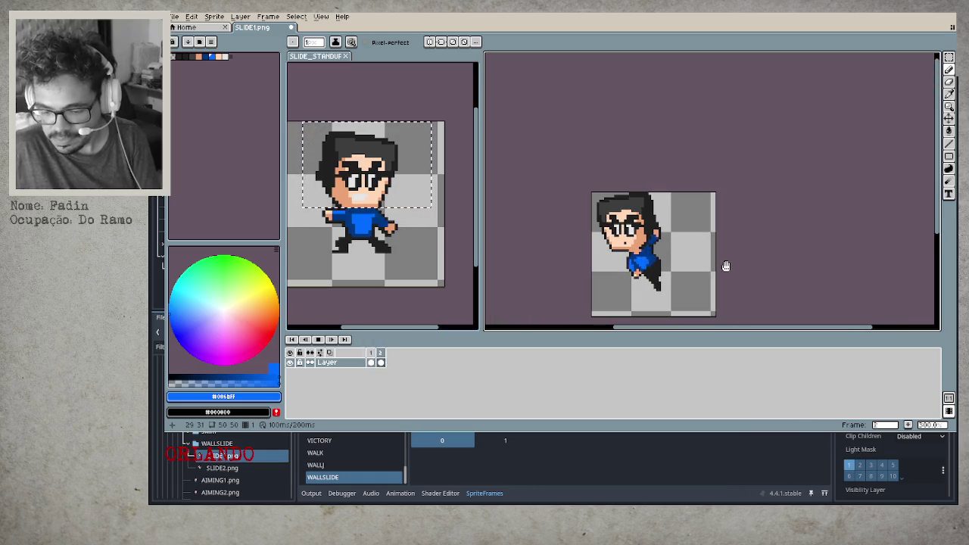
Centre the view on the character's head and sample the dark grey hair colour for the pencil.
scroll(598, 206, up, 3)
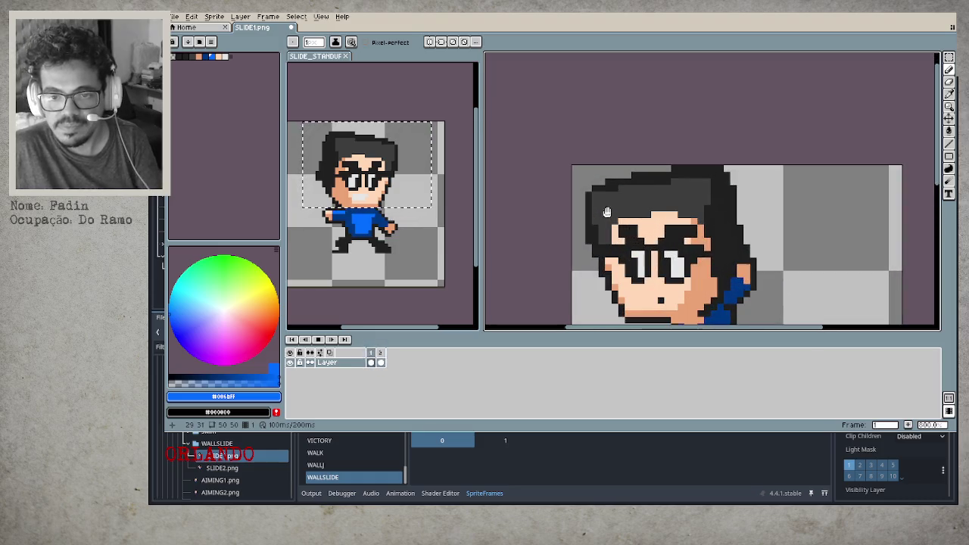
mouse_move(641, 232)
mouse_down()
mouse_move(579, 148)
mouse_move(586, 183)
mouse_move(640, 196)
mouse_up()
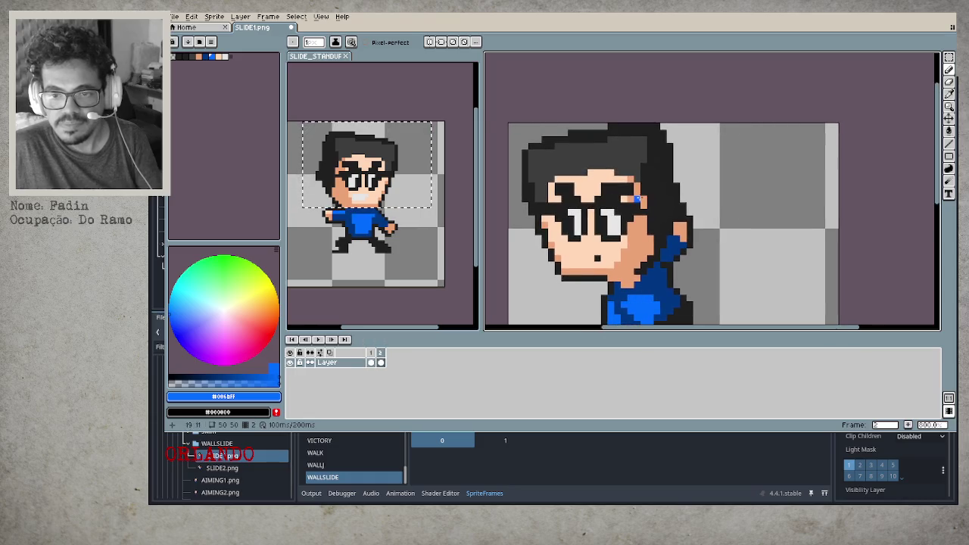
scroll(636, 135, up, 2)
key(o)
click(653, 141)
key(b)
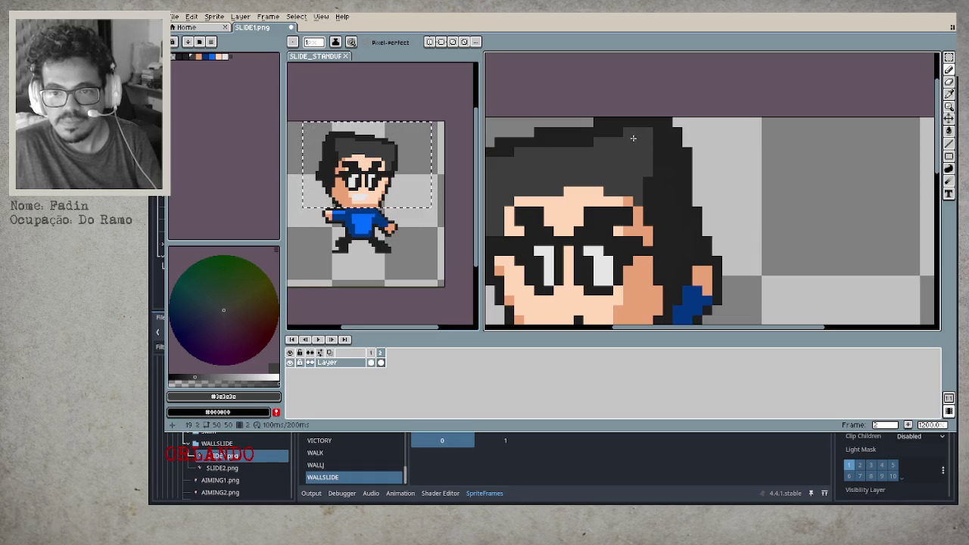
drag(622, 171, 656, 190)
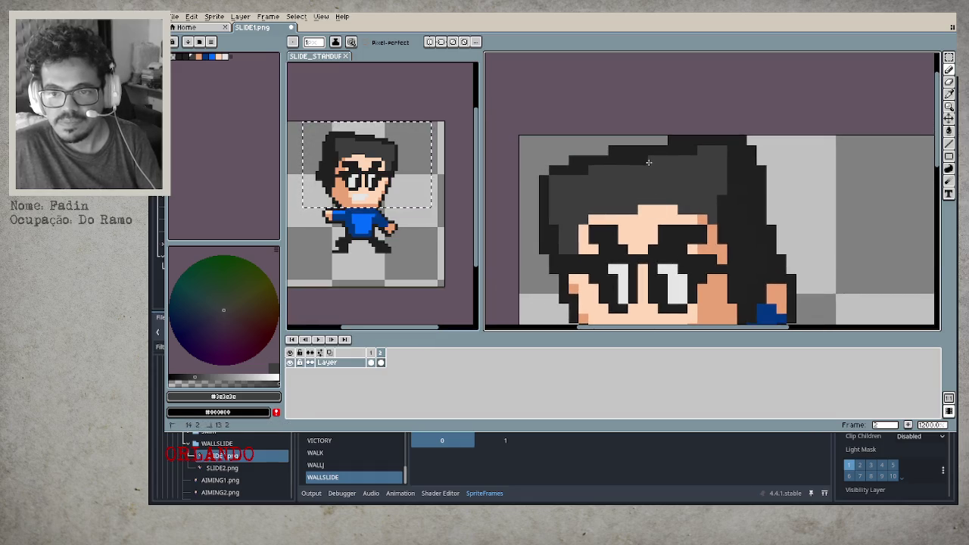
scroll(650, 164, down, 2)
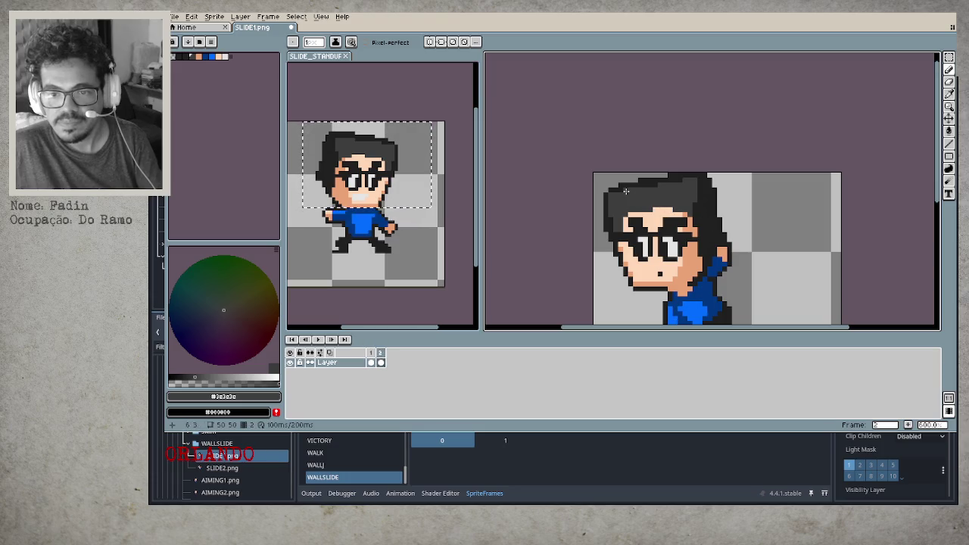
Play and stop the animation from frame 1, then restart the playback.
key(Left)
key(Return)
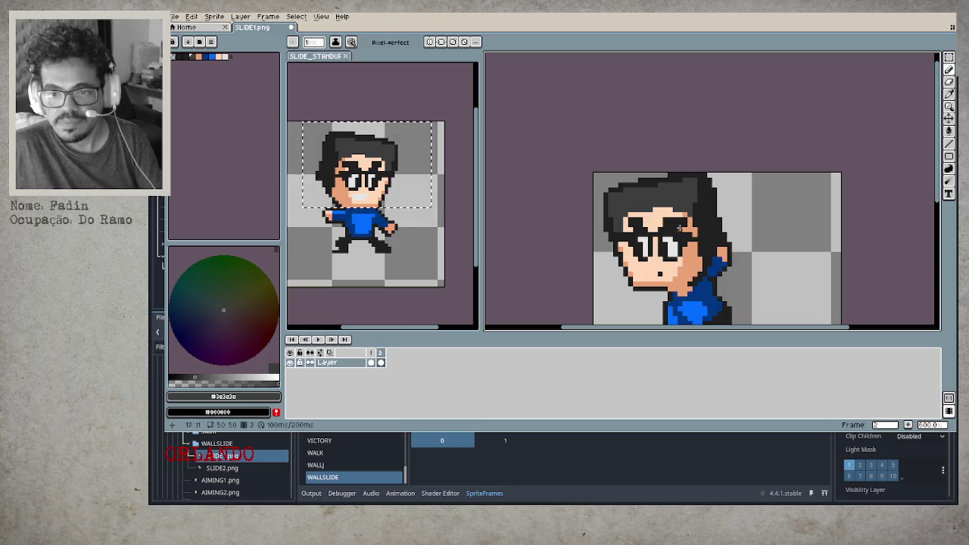
scroll(702, 231, down, 3)
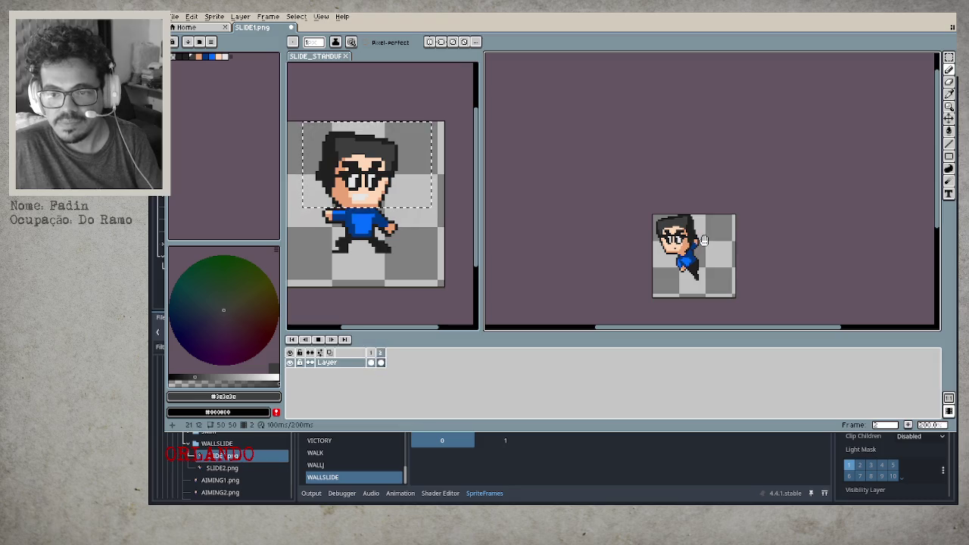
scroll(704, 240, up, 5)
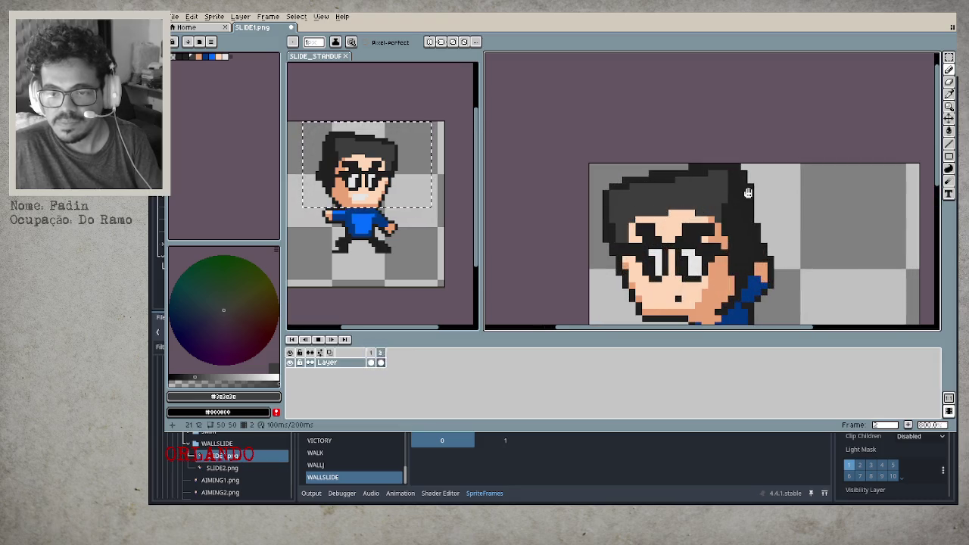
key(Return)
key(Left)
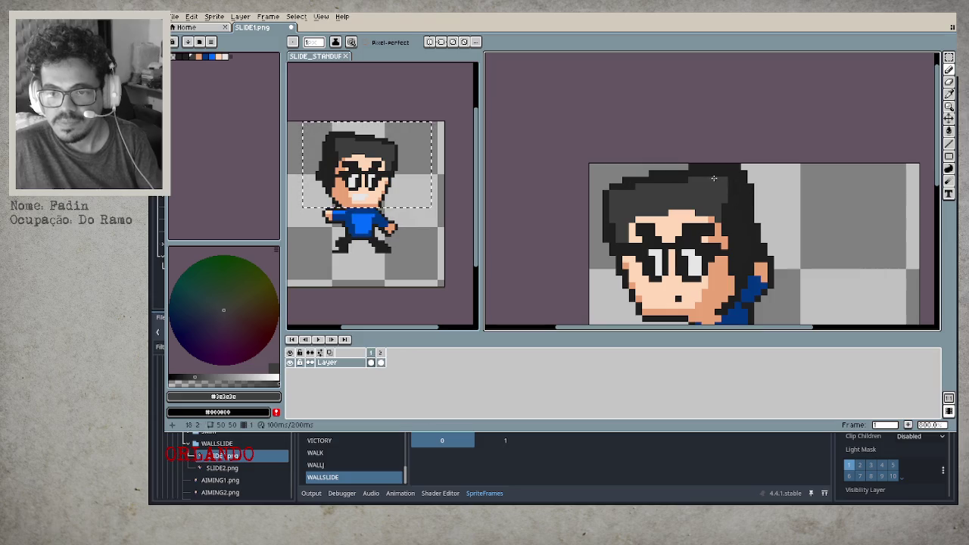
key(b)
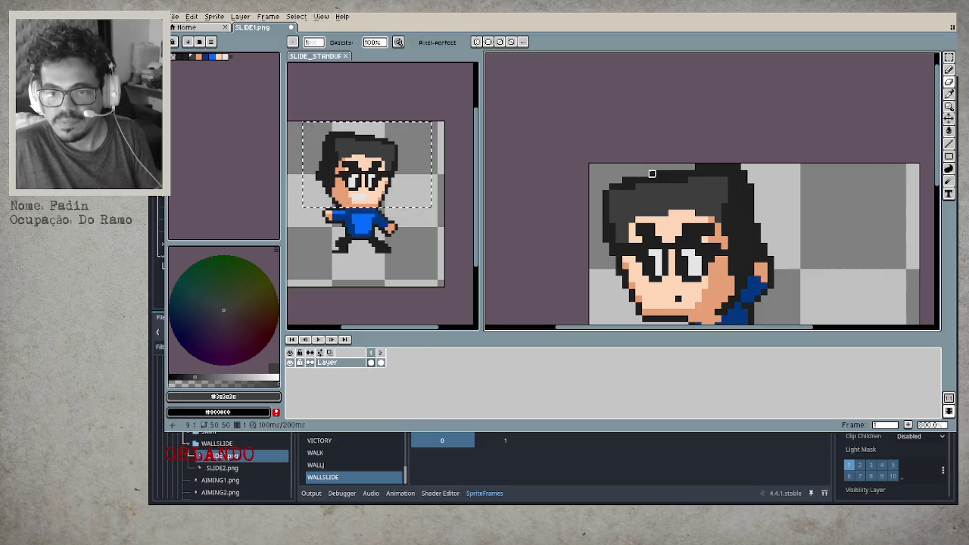
key(Return)
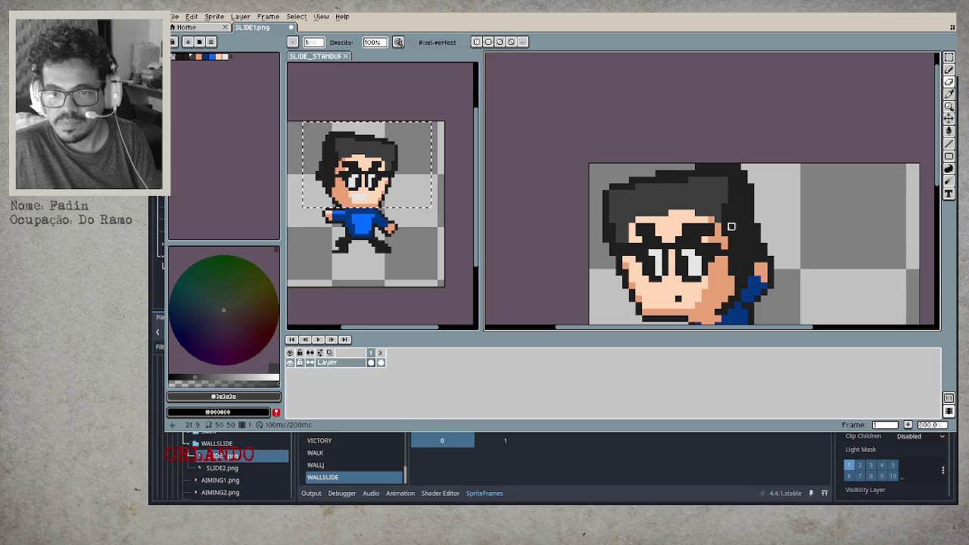
Sample the darker and lighter hair greys from the canvas.
click(611, 193)
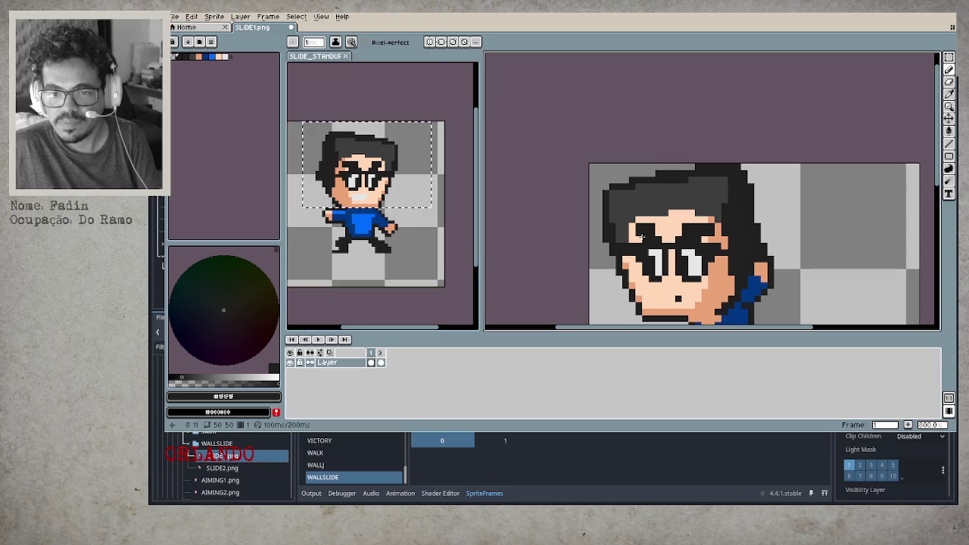
alt+click(618, 228)
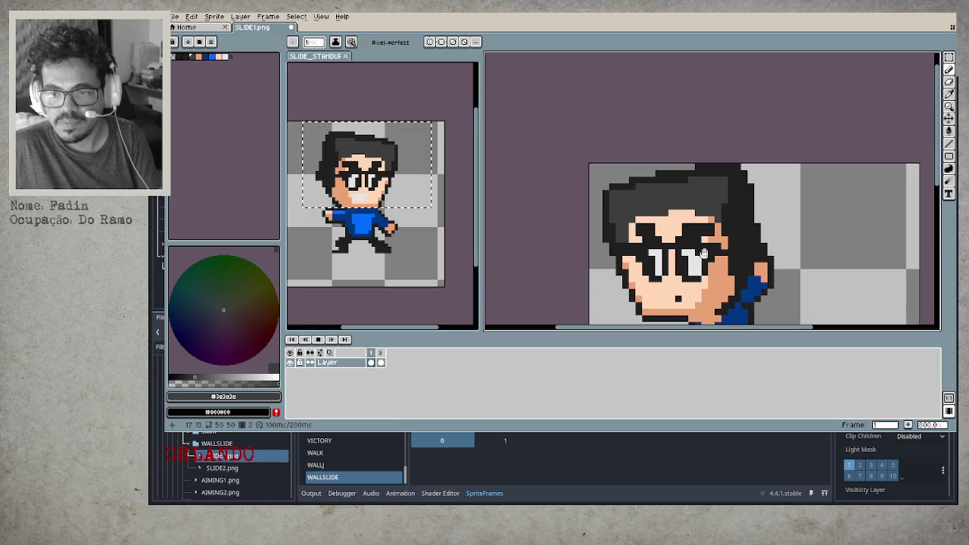
scroll(726, 254, down, 3)
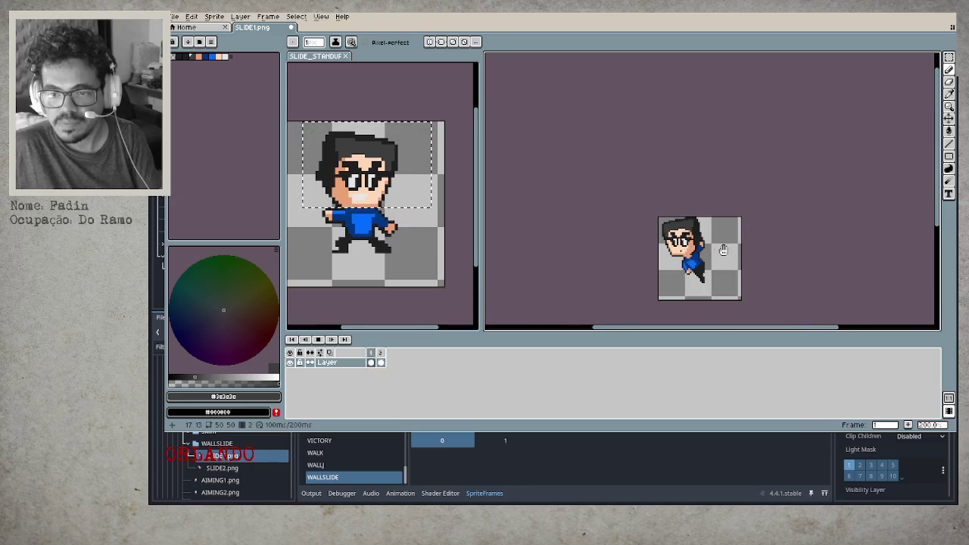
scroll(719, 249, up, 3)
Stop playback and flip between the two frames to compare the poses.
key(Return)
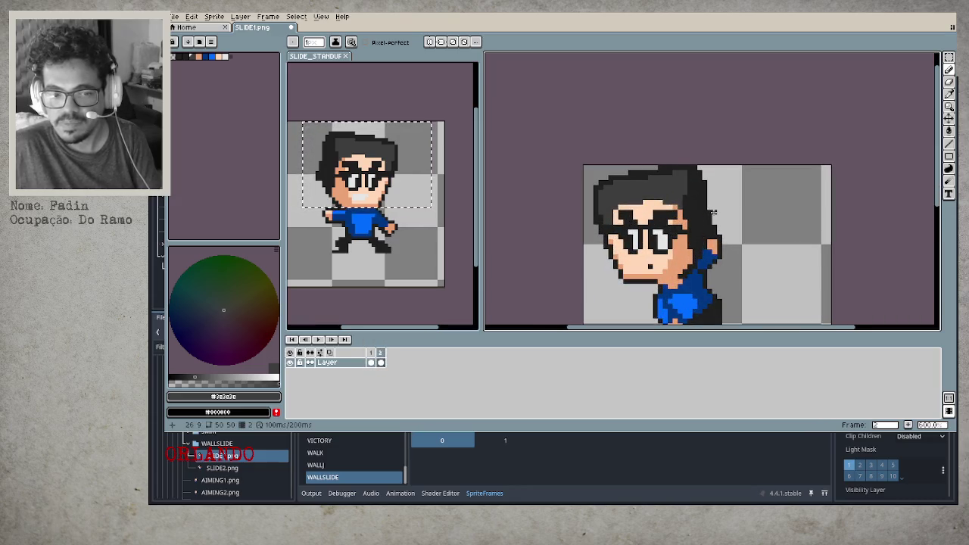
key(Left)
key(Right)
key(Left)
key(Right)
key(Left)
key(Right)
key(Left)
key(Right)
key(Left)
Switch to the Eraser, check frame 2, and start the animation loop from frame 1.
key(e)
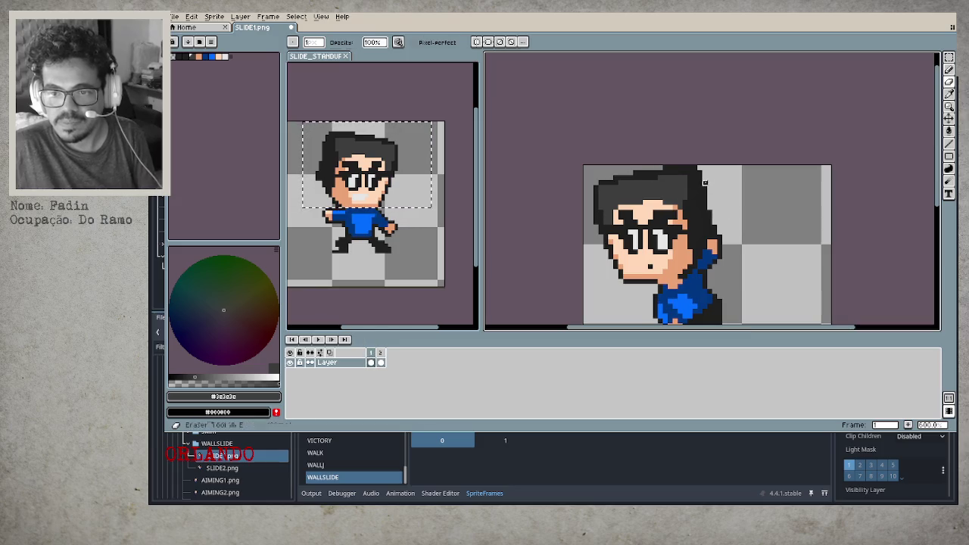
key(Right)
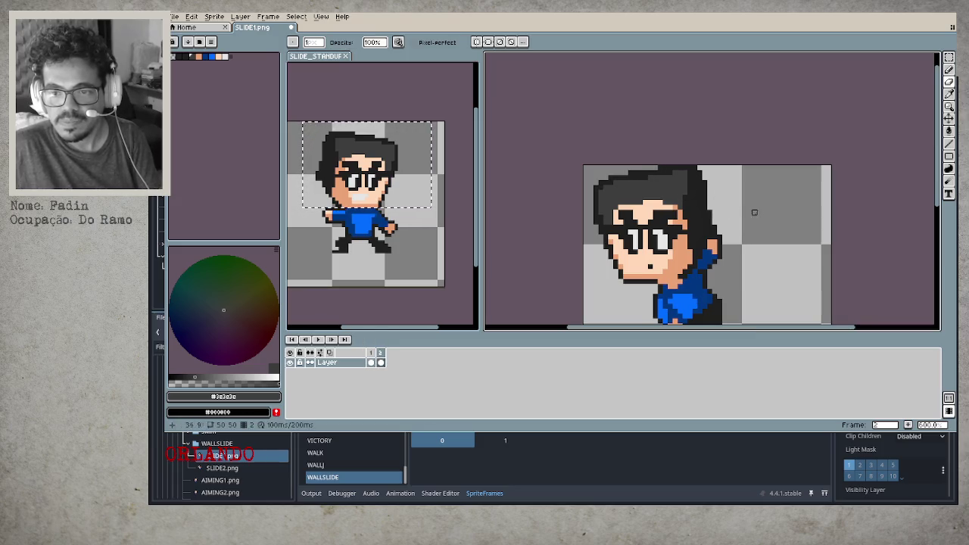
key(Left)
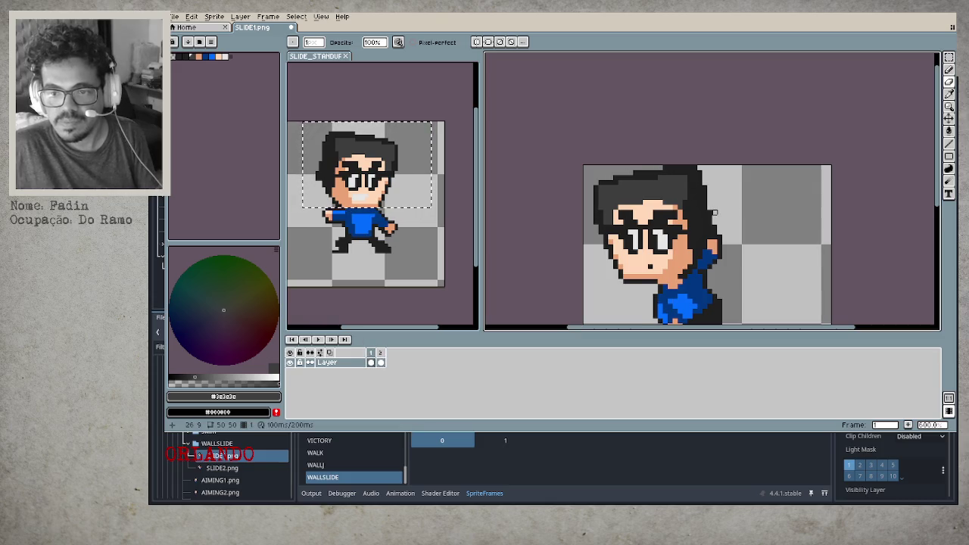
key(F10)
scroll(673, 264, down, 2)
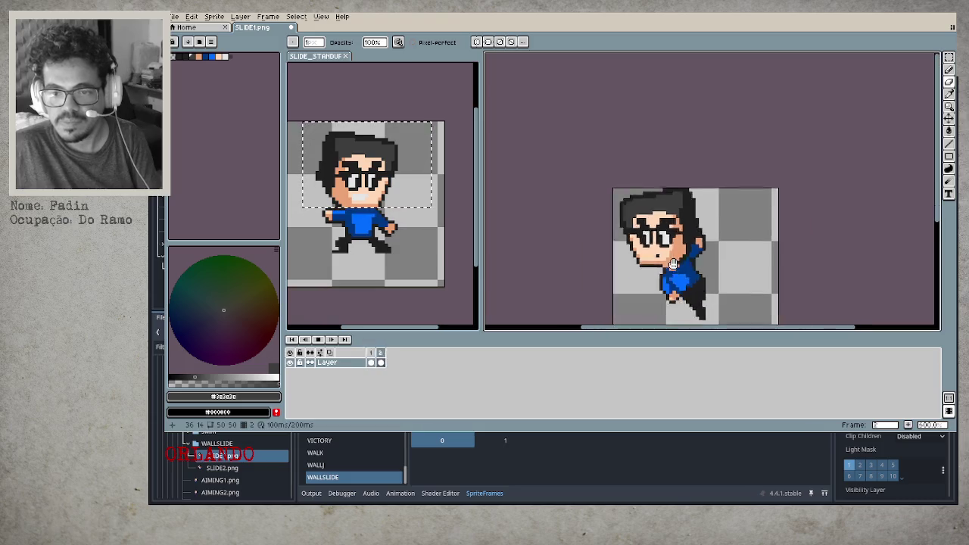
scroll(673, 263, down, 3)
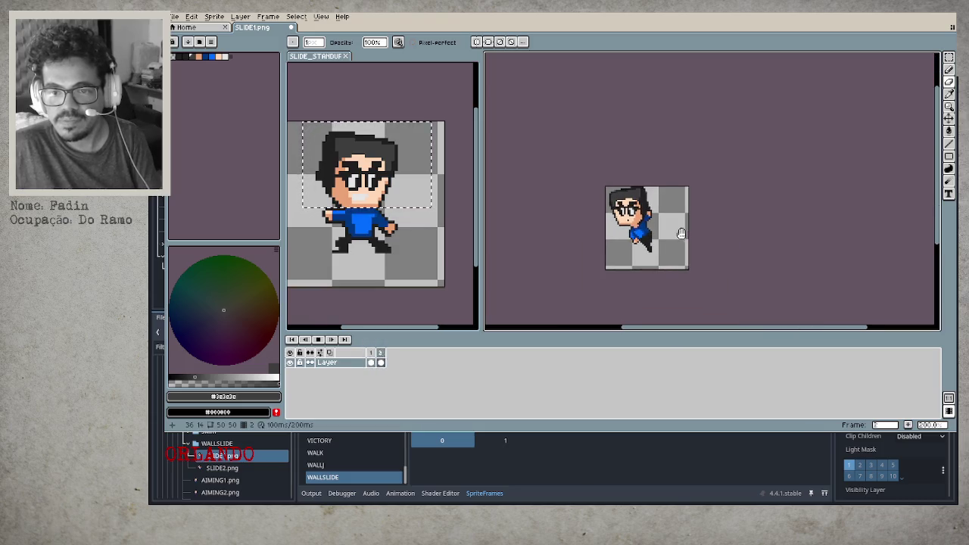
scroll(682, 233, down, 1)
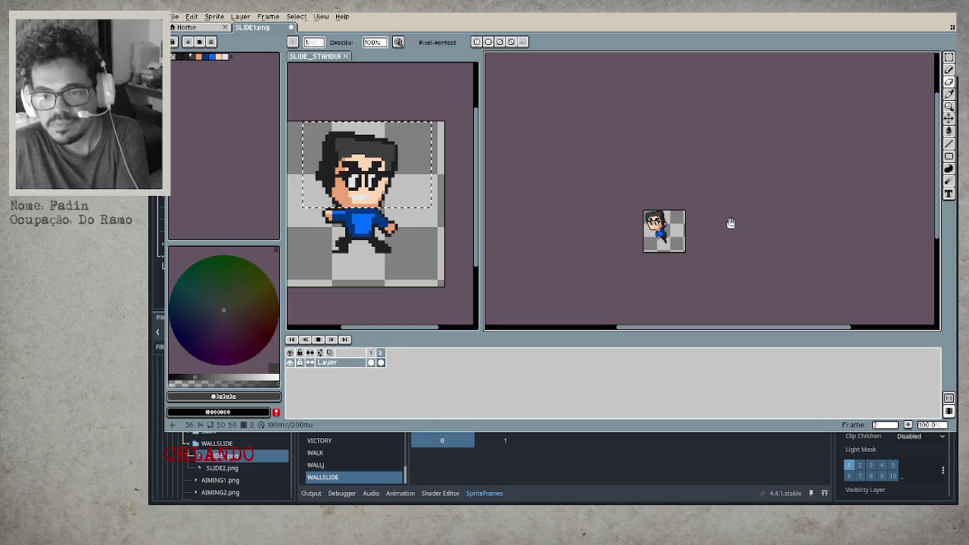
scroll(698, 228, up, 2)
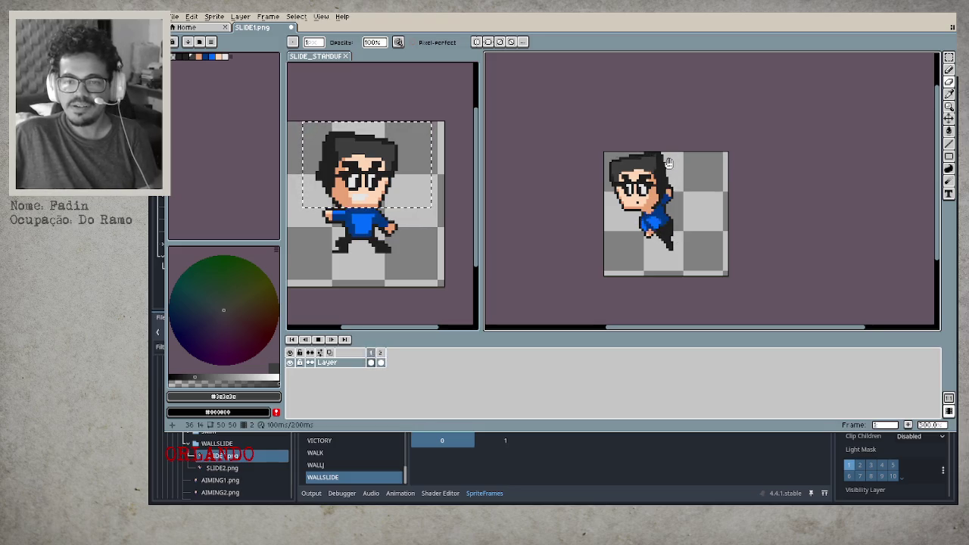
scroll(666, 163, up, 1)
scroll(680, 142, up, 1)
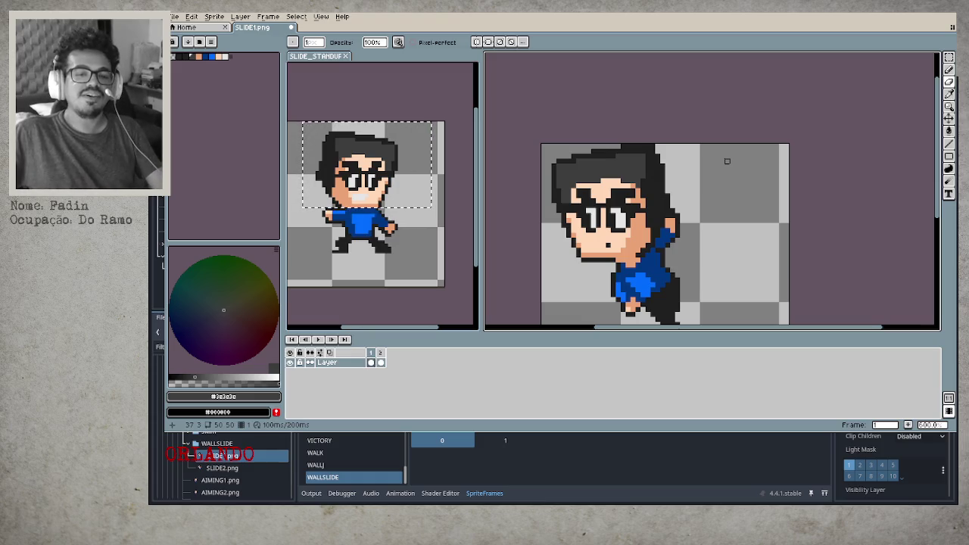
key(r)
Undo the last change and add new animation frames with Alt+N.
key(ctrl+z)
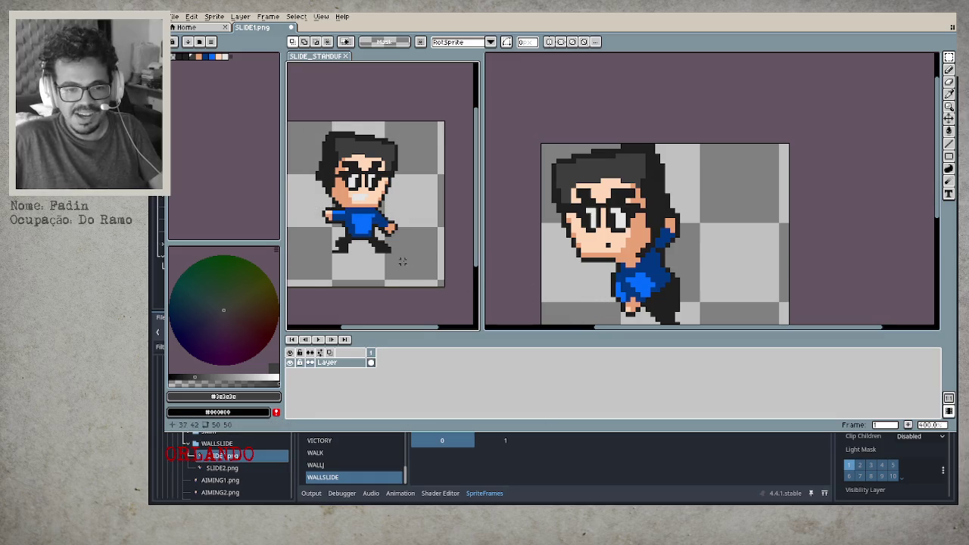
scroll(401, 259, down, 2)
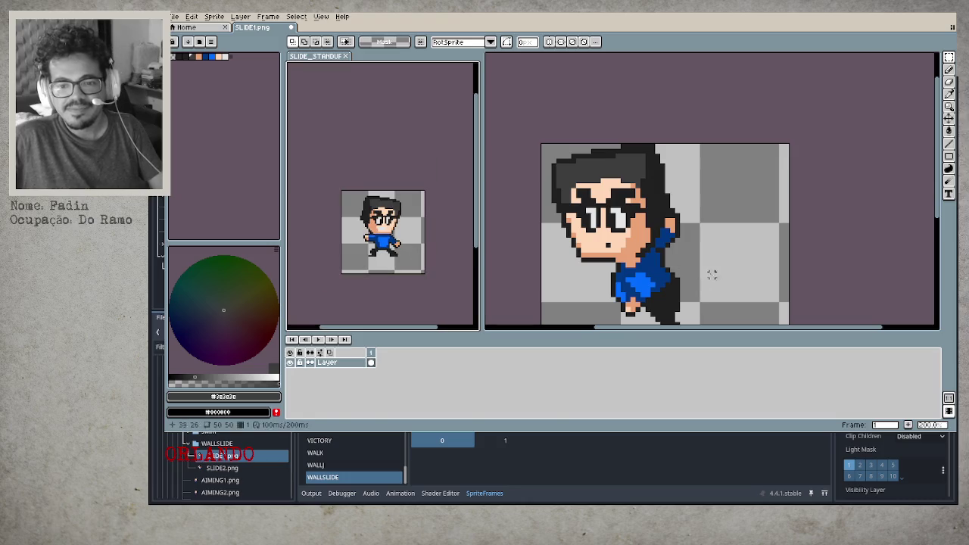
key(alt+n)
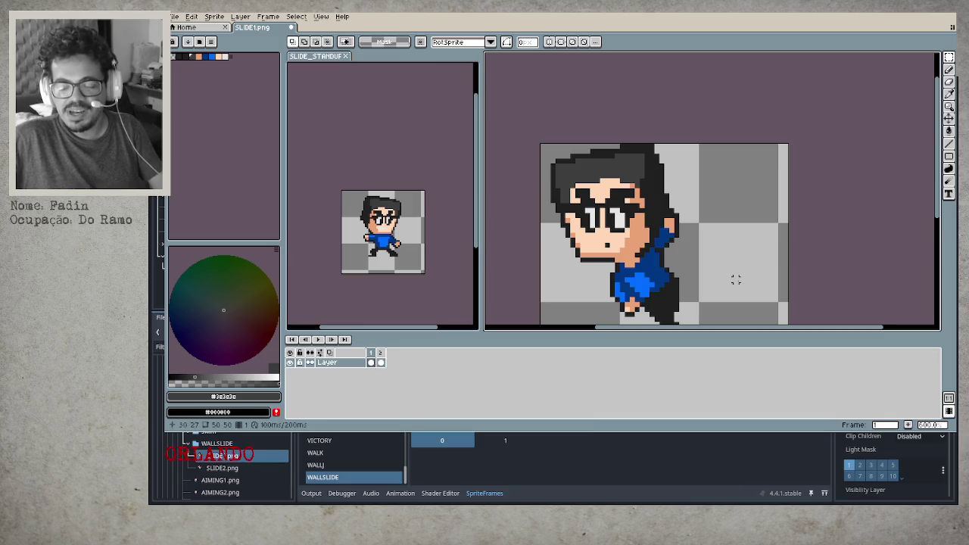
scroll(730, 279, down, 2)
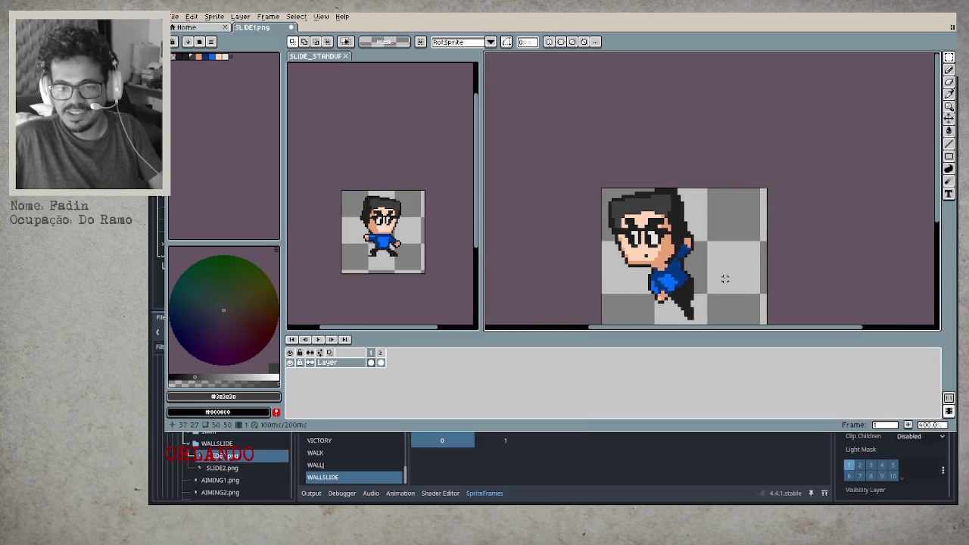
scroll(659, 263, up, 4)
scroll(657, 265, down, 4)
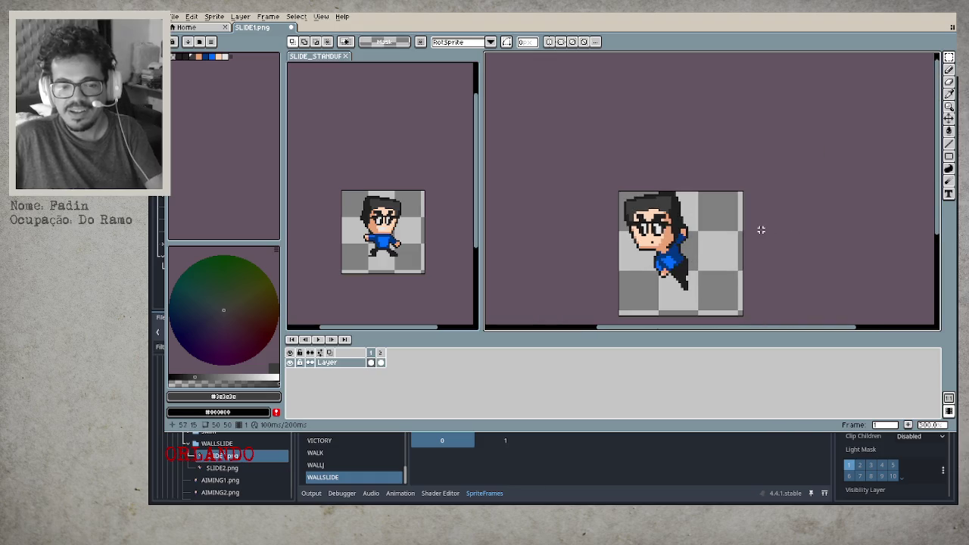
key(alt+n)
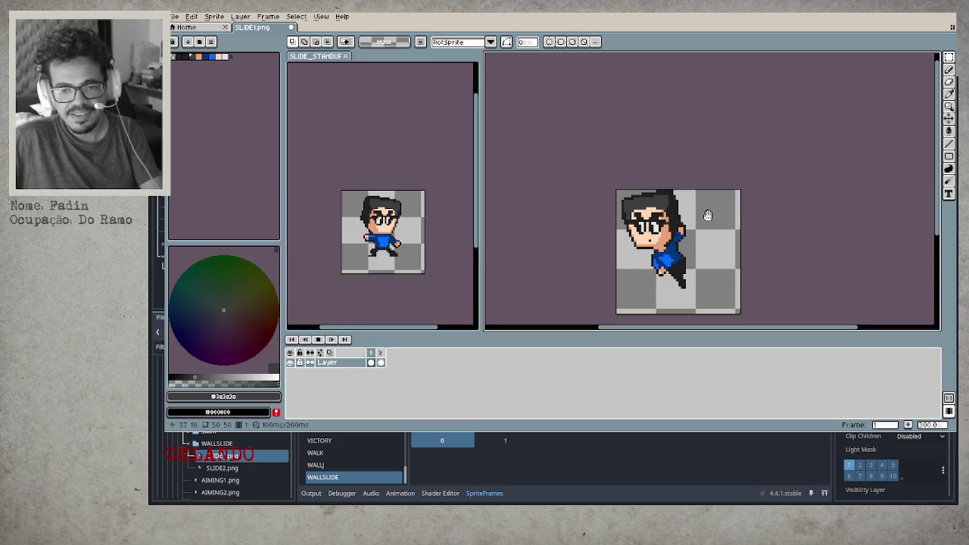
Zoom around the sprite and switch to the Eraser to touch up the head pixels.
scroll(699, 220, down, 1)
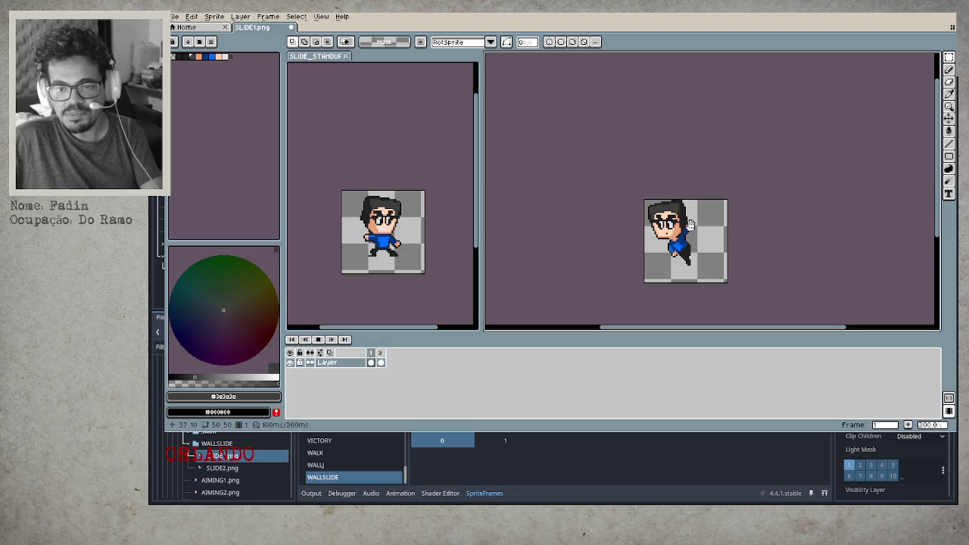
scroll(664, 243, up, 3)
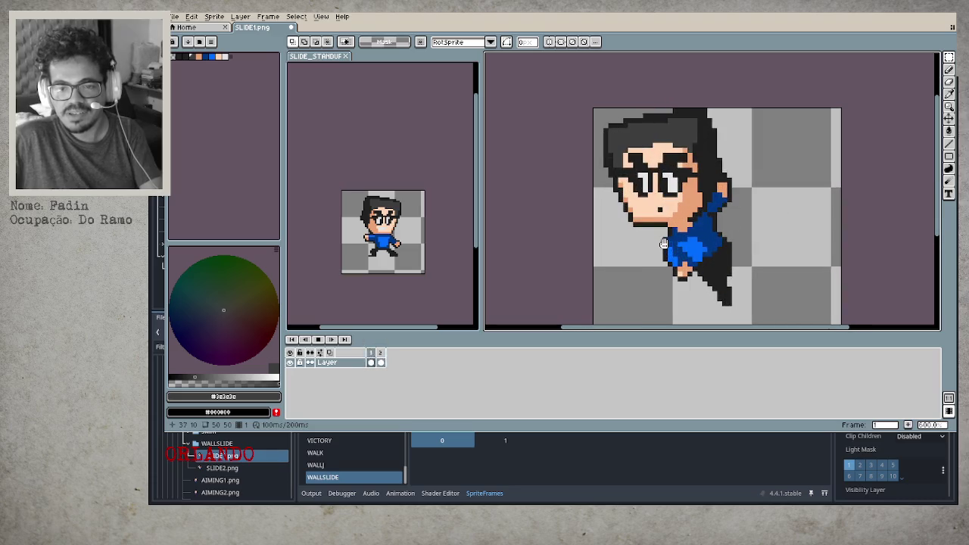
scroll(626, 231, up, 1)
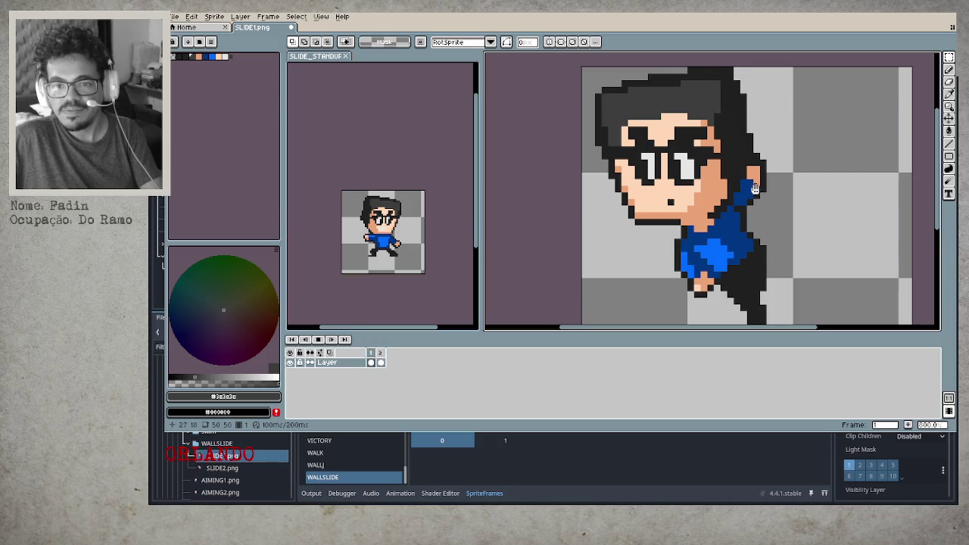
scroll(757, 189, down, 2)
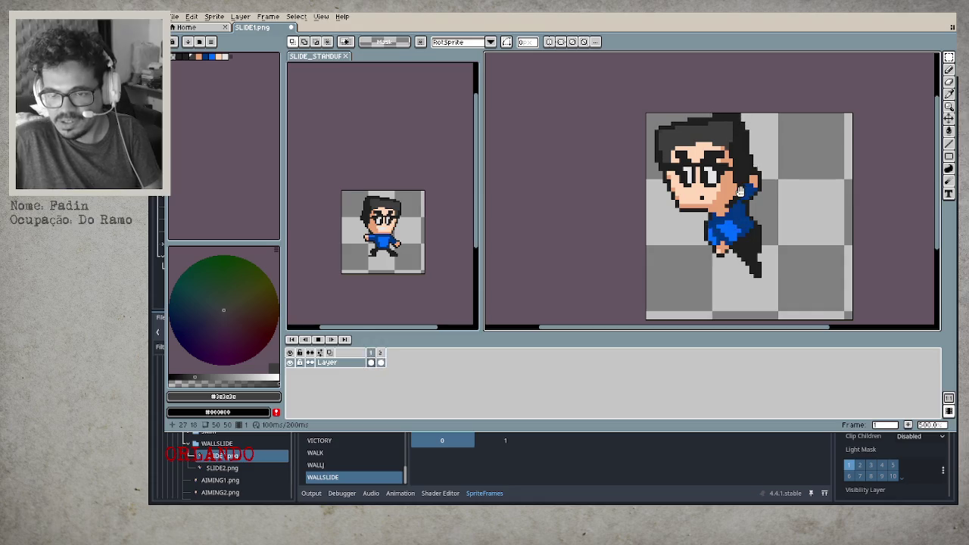
scroll(766, 202, down, 3)
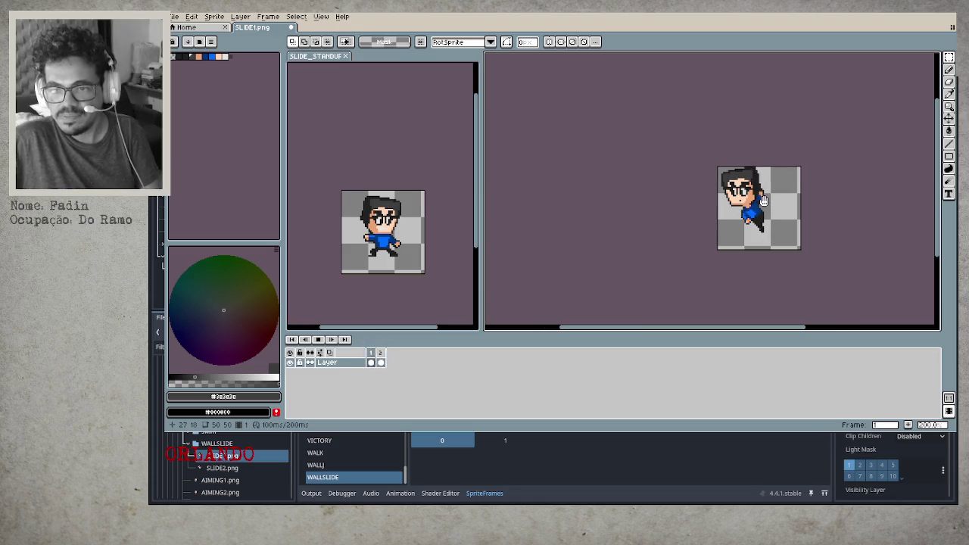
scroll(708, 179, up, 3)
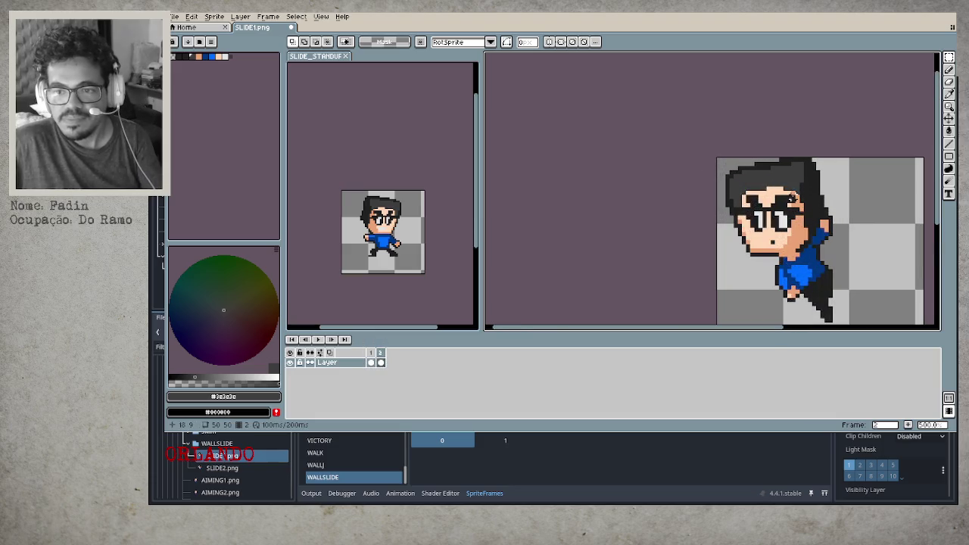
scroll(753, 186, up, 1)
key(e)
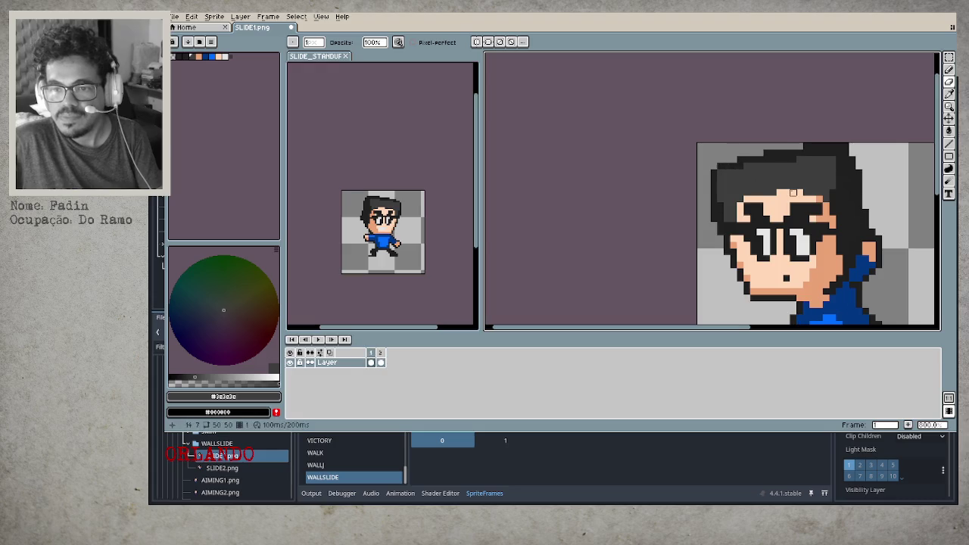
Pan to show the whole wall-slide sprite and save SLIDE1.png.
scroll(827, 214, down, 1)
scroll(827, 214, down, 2)
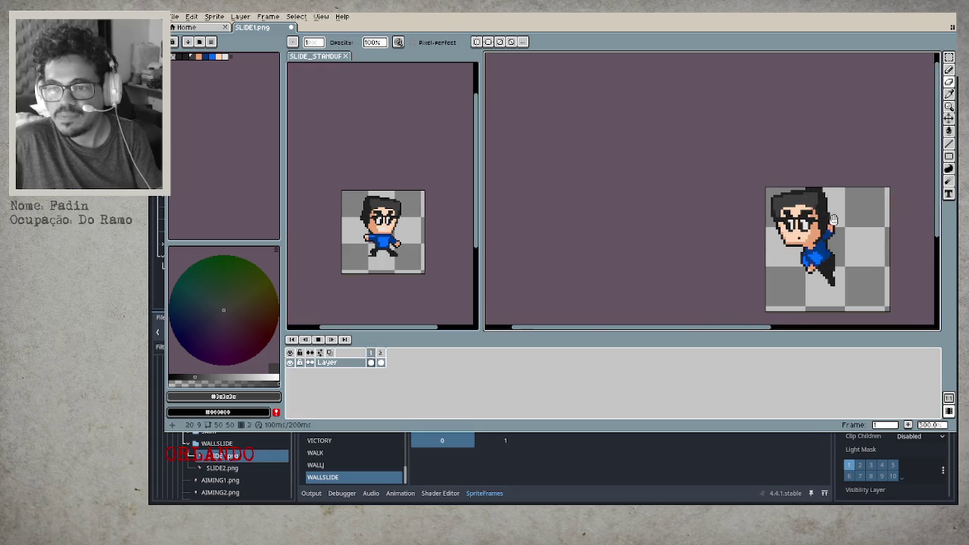
drag(889, 246, 746, 228)
scroll(744, 220, down, 1)
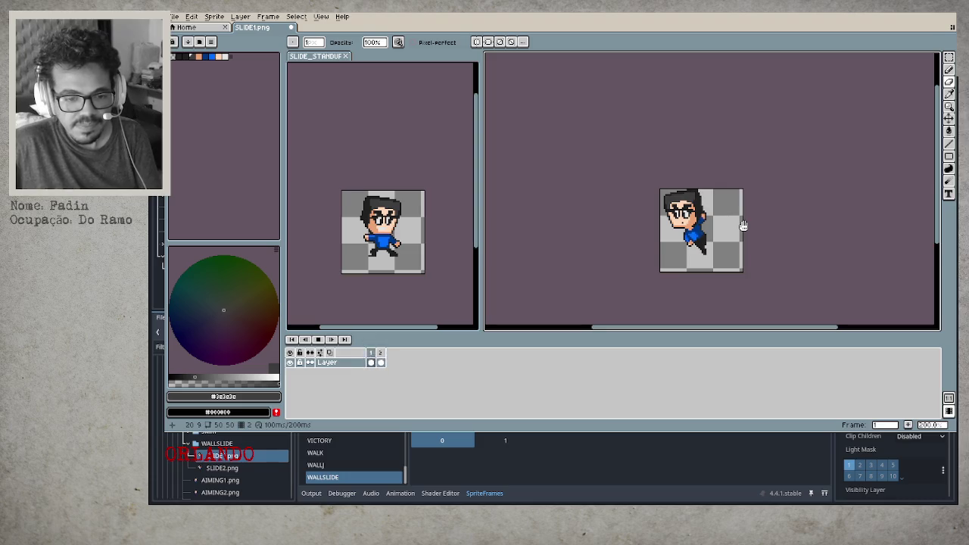
scroll(727, 232, up, 1)
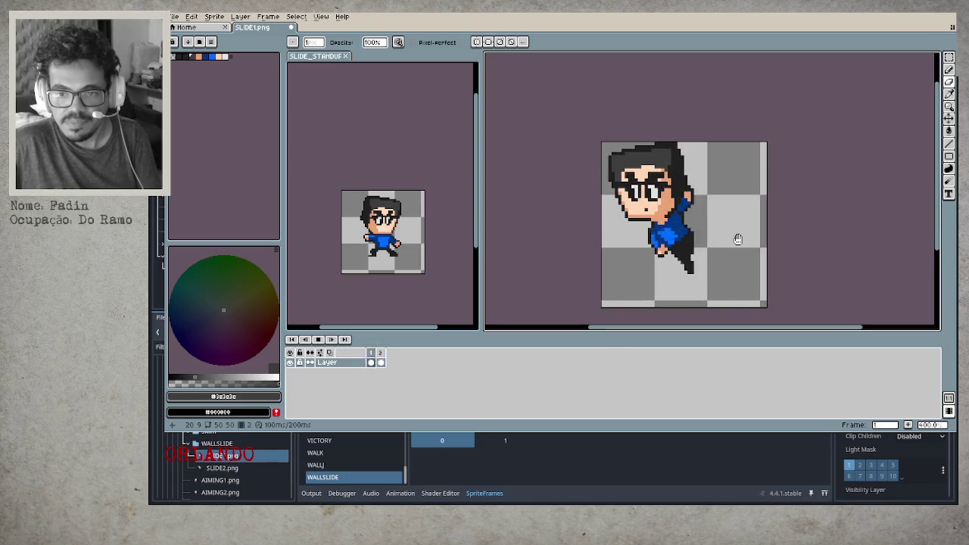
key(ctrl+s)
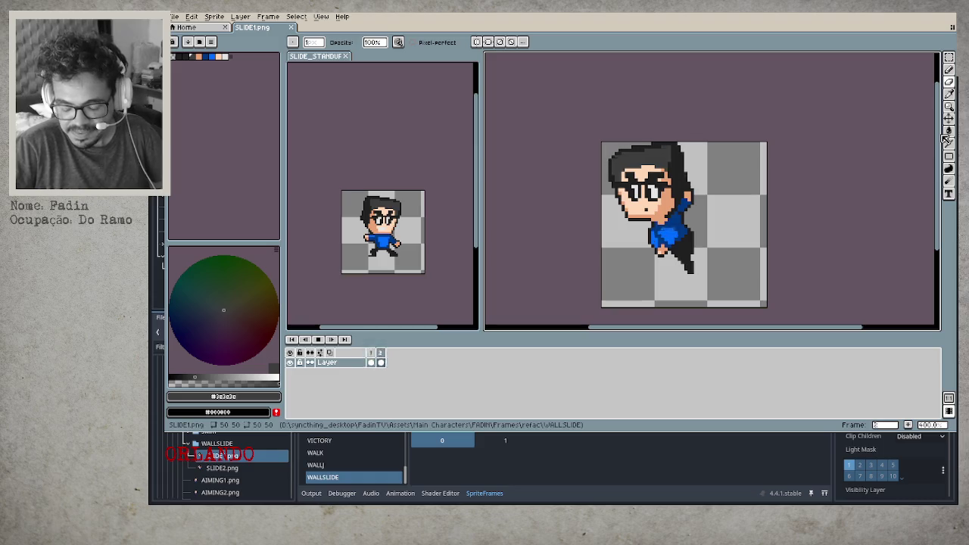
Return to the first animation frame and stop the animation preview.
key(Left)
key(Left)
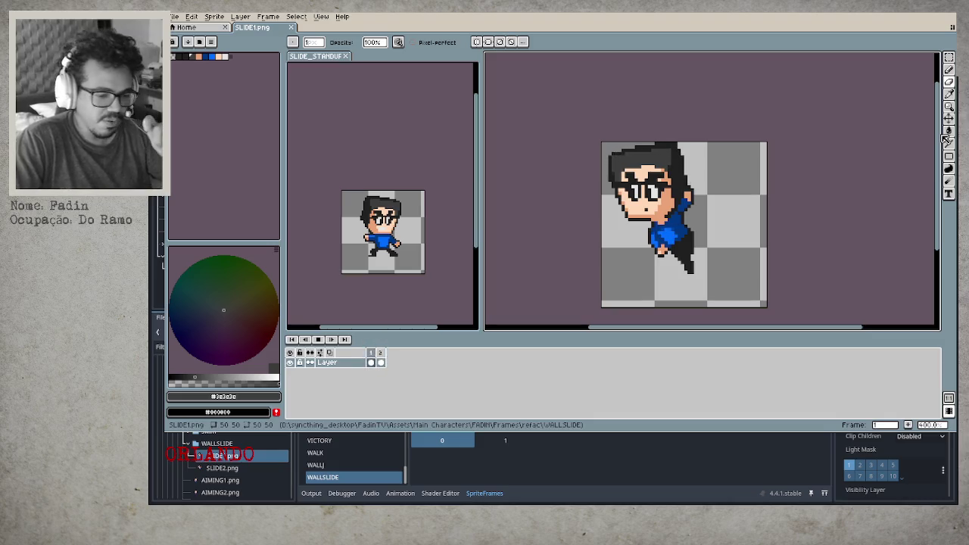
key(Return)
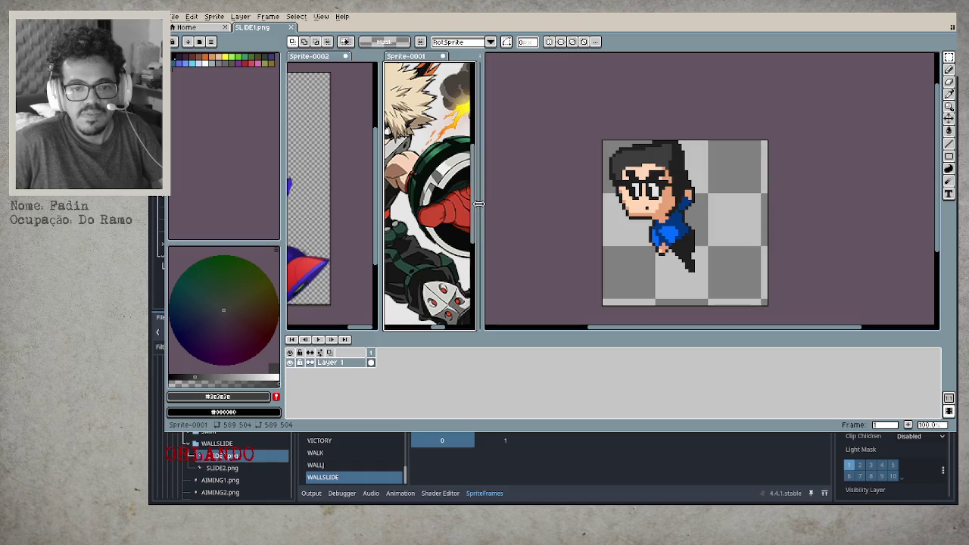
Widen the reference image panels, then close the Sprite-0001 scratch sprite.
mouse_move(480, 174)
mouse_down()
mouse_move(773, 187)
mouse_move(763, 189)
mouse_up()
scroll(620, 204, down, 3)
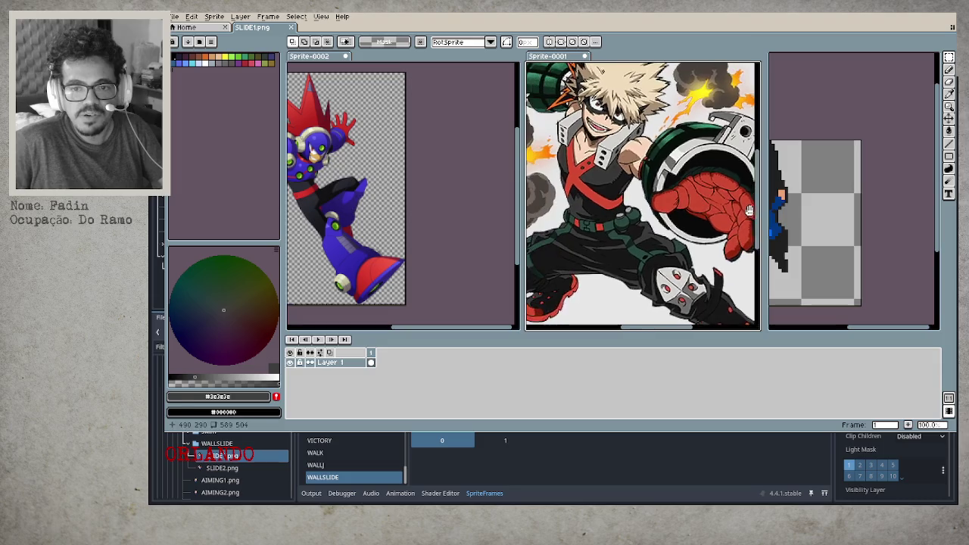
scroll(621, 204, down, 1)
scroll(621, 204, up, 2)
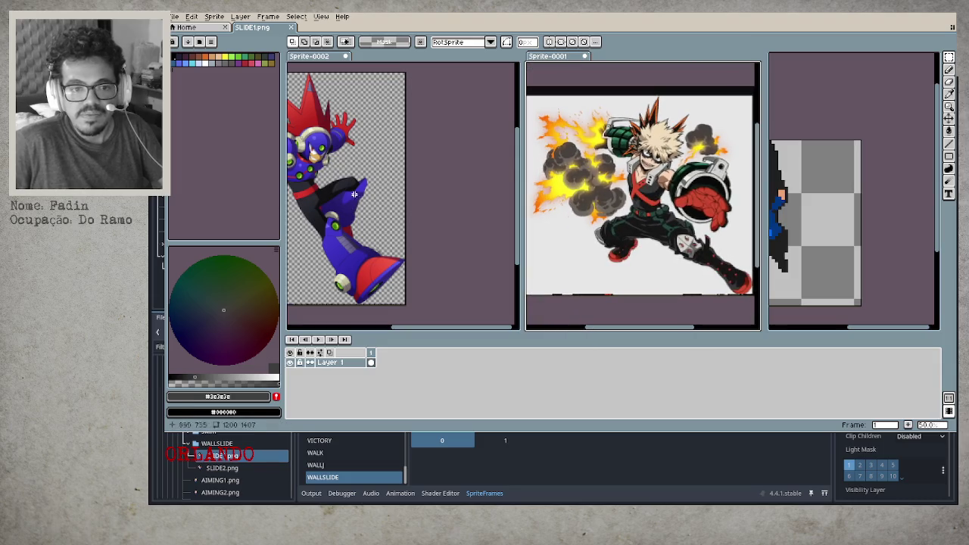
scroll(354, 198, up, 2)
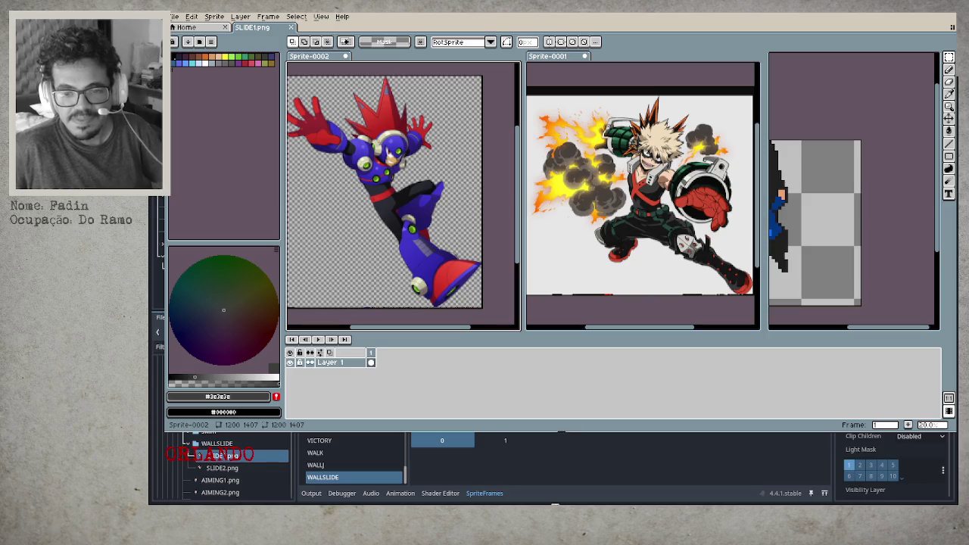
click(584, 56)
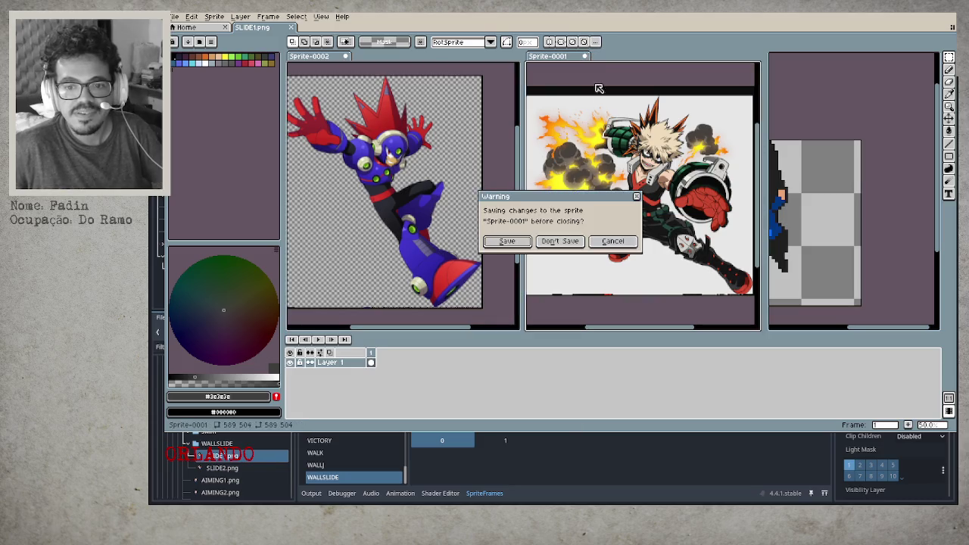
Cancel the save warning for Sprite-0001 and close Sprite-0002 without saving.
click(612, 240)
click(346, 57)
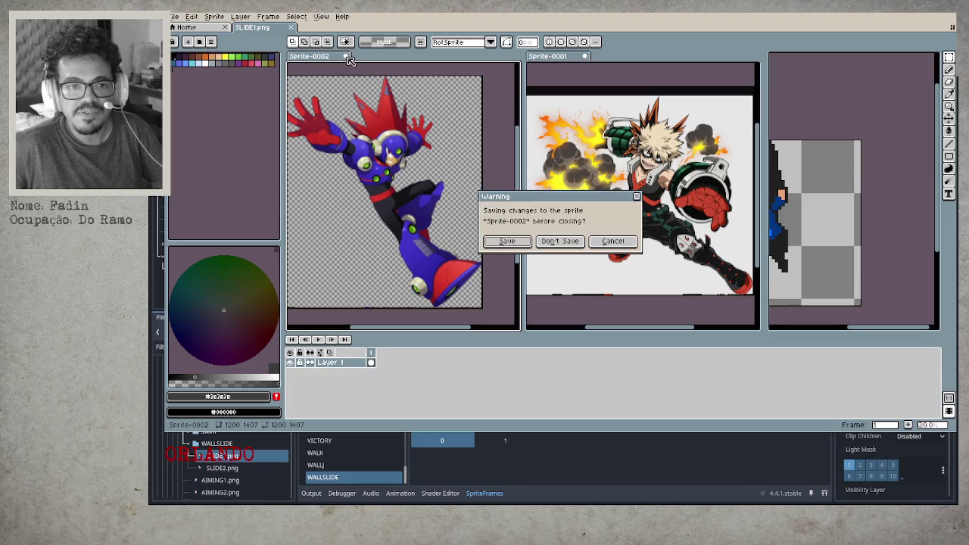
click(560, 241)
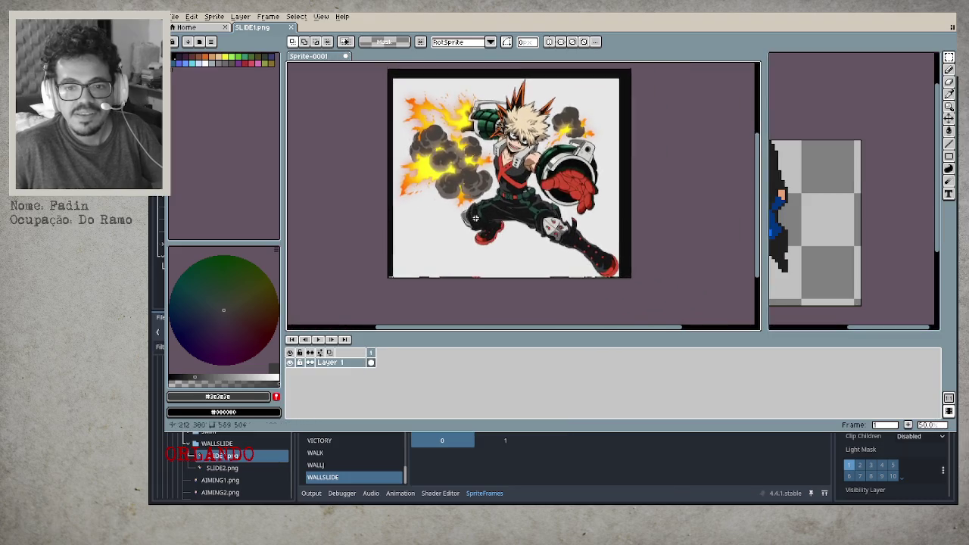
Paste the copied image into Sprite-0001, then close it without saving.
key(ctrl+v)
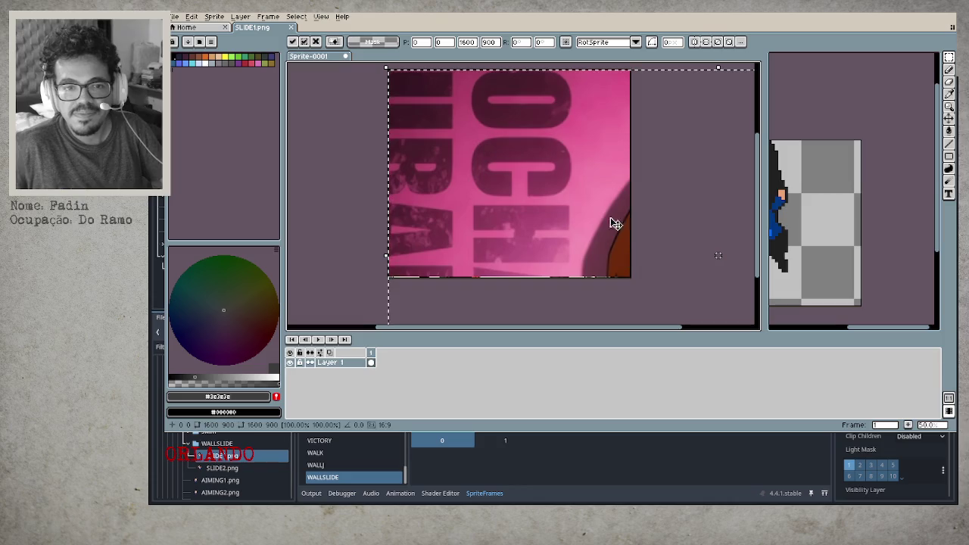
click(346, 56)
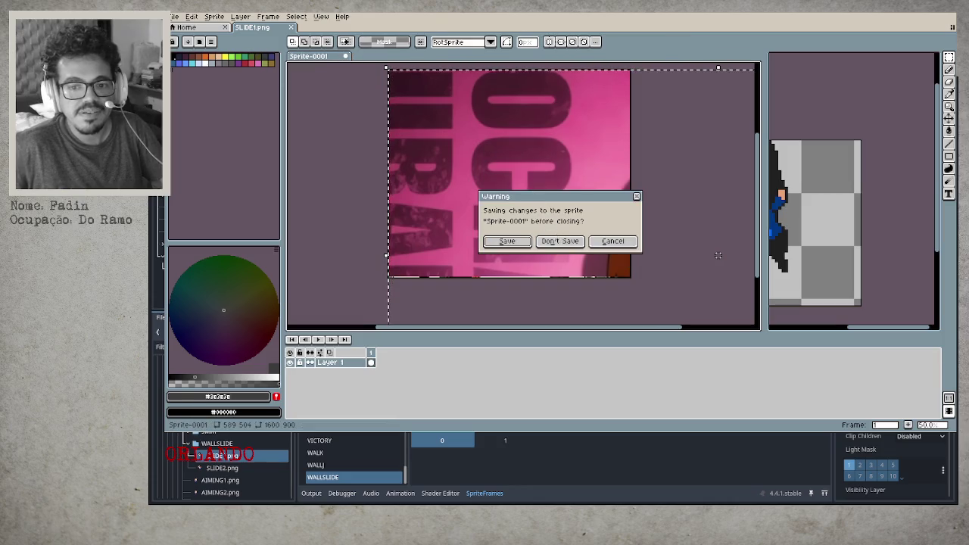
click(560, 241)
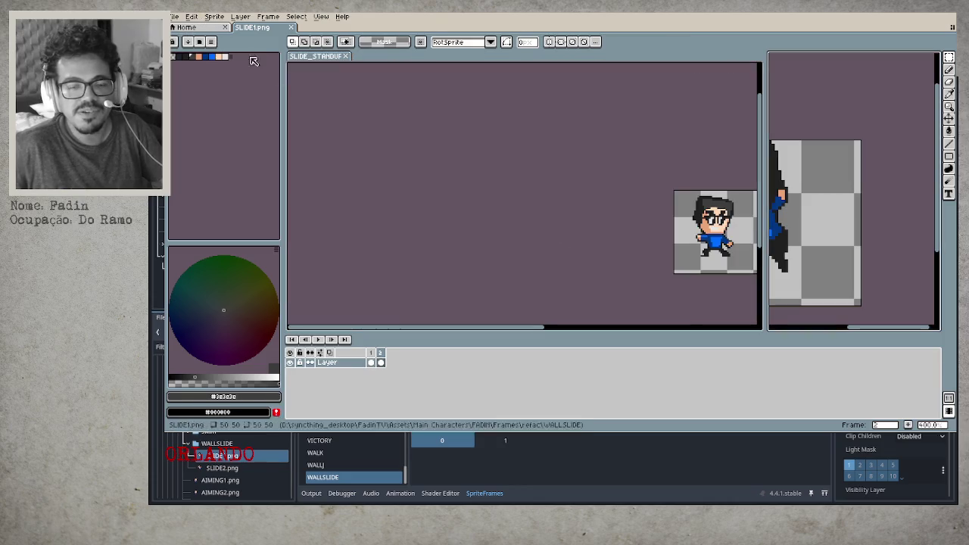
click(174, 16)
Create a new 1600×900 sprite and paste the anime image onto its canvas.
click(186, 29)
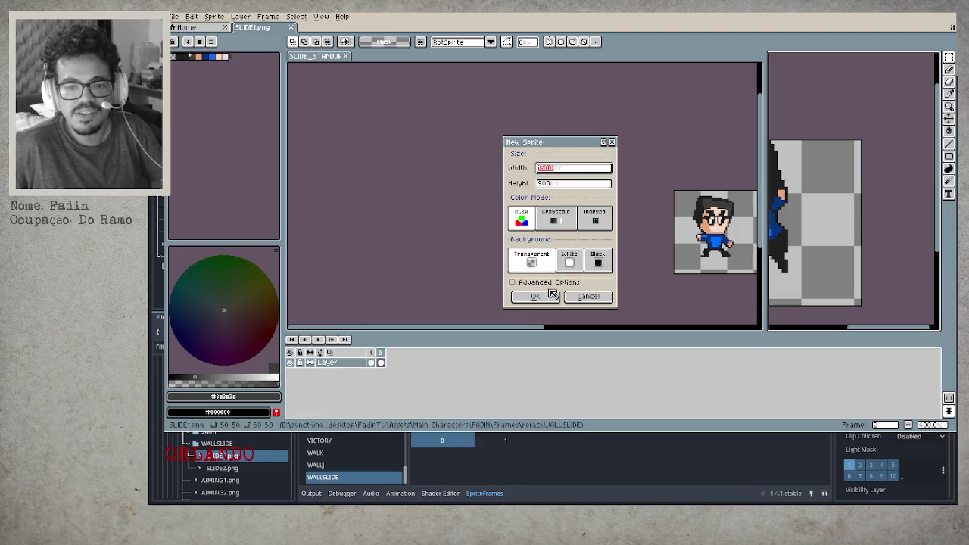
click(552, 294)
key(ctrl+v)
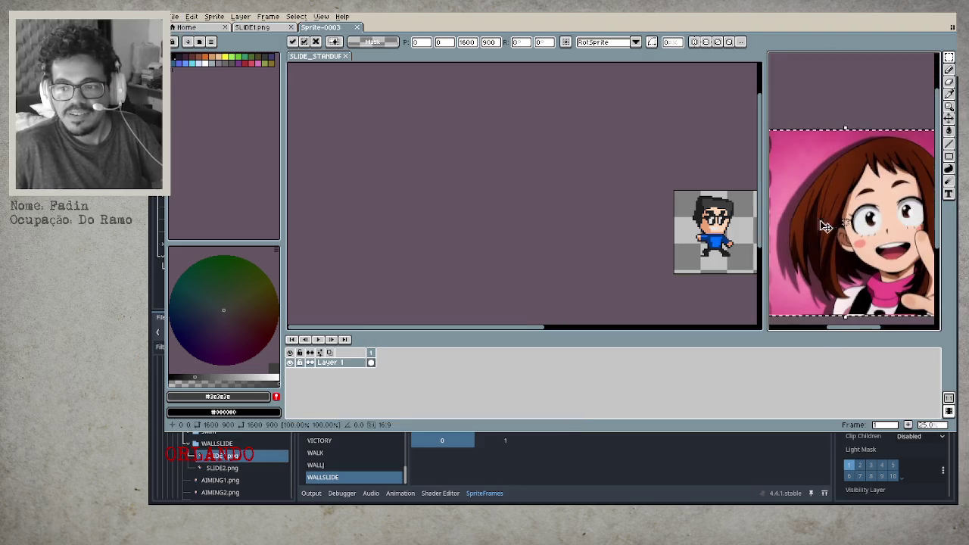
drag(765, 94, 369, 97)
scroll(783, 193, right, 5)
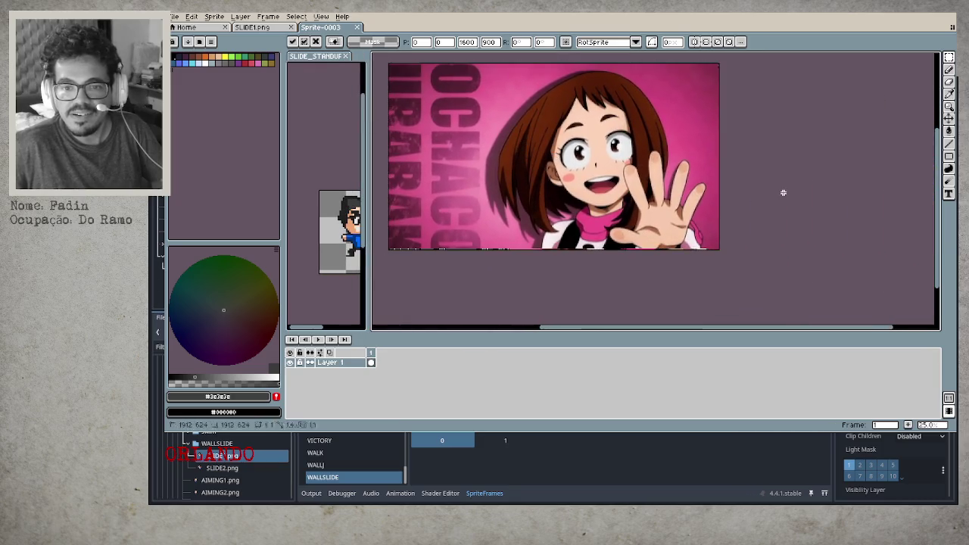
key(Return)
Zoom around the pasted pink anime-girl image, then close Sprite-0003.
scroll(614, 162, up, 2)
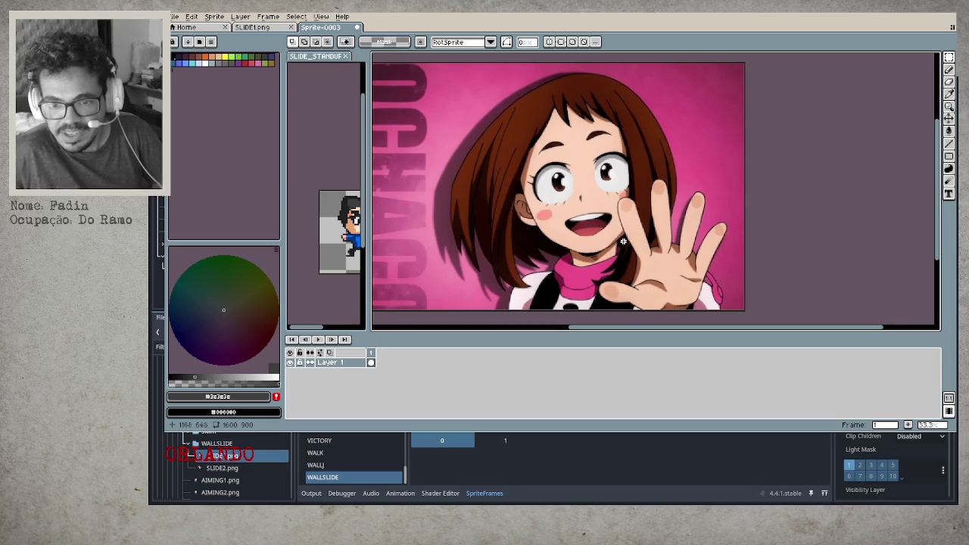
scroll(617, 235, down, 1)
scroll(623, 239, down, 1)
scroll(623, 239, down, 1)
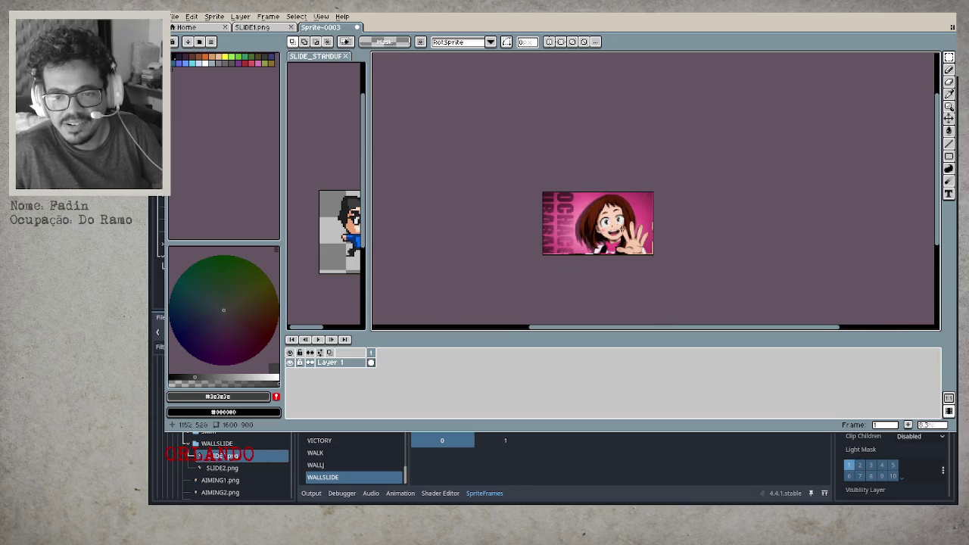
scroll(671, 277, up, 2)
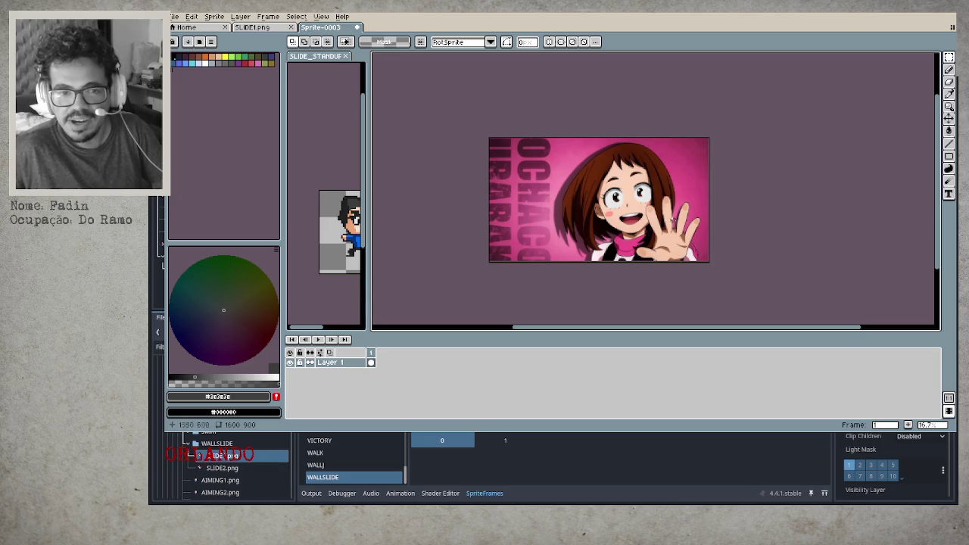
click(358, 27)
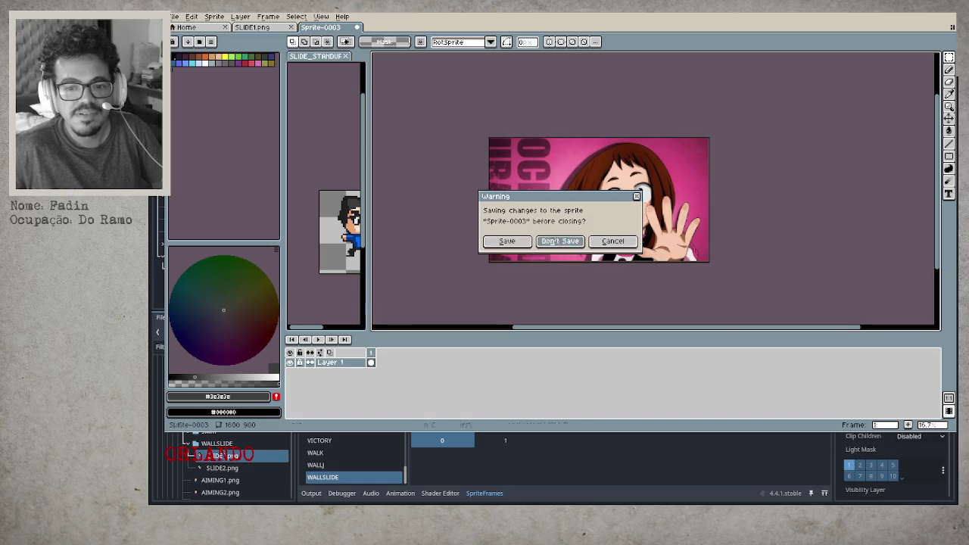
Discard Sprite-0003, paste the Uraraka image into a new 800×1076 sprite, then close it unsaved.
click(559, 241)
click(174, 16)
click(185, 29)
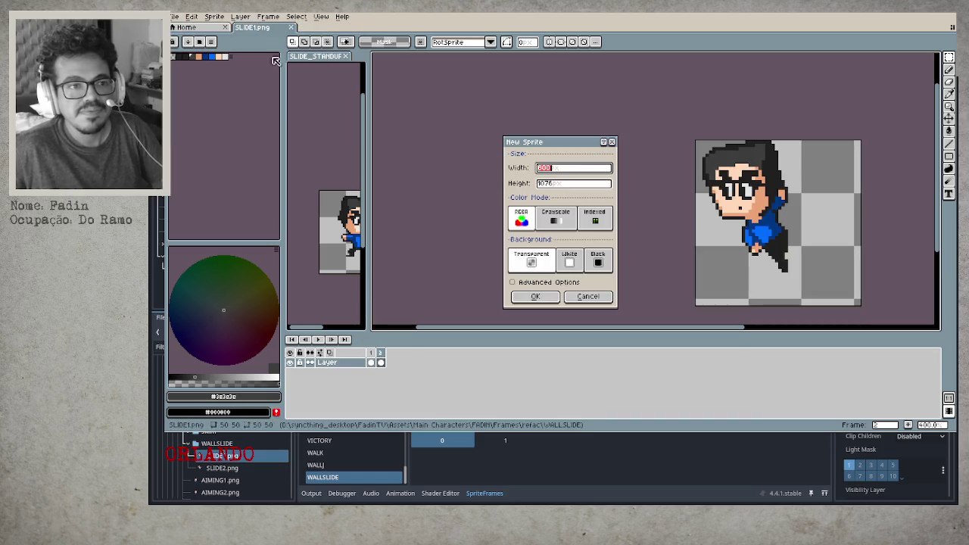
click(545, 300)
key(ctrl+v)
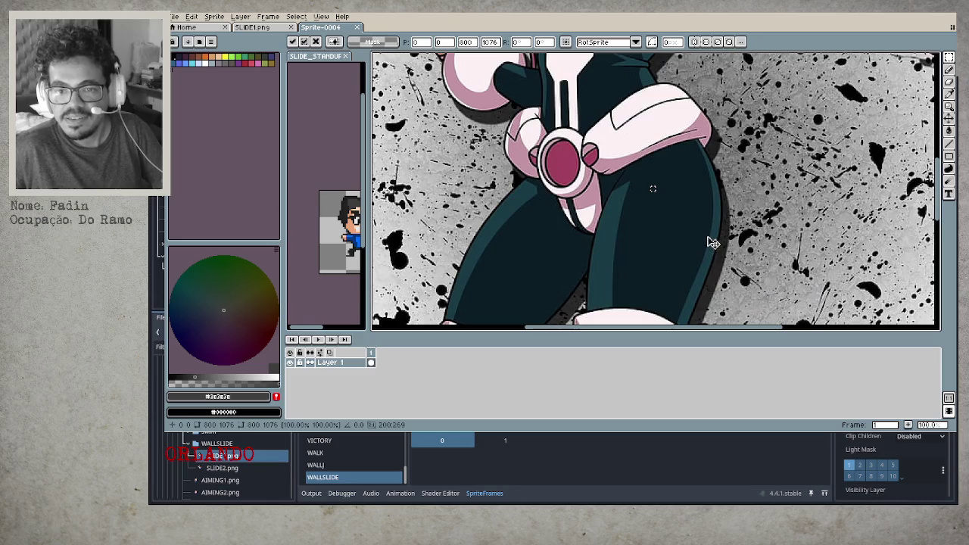
scroll(711, 238, down, 4)
key(Return)
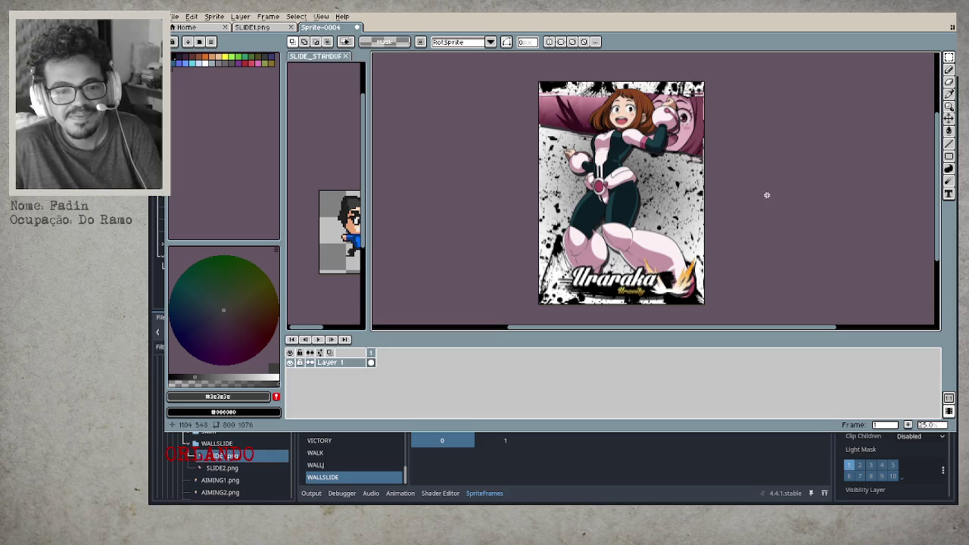
click(359, 28)
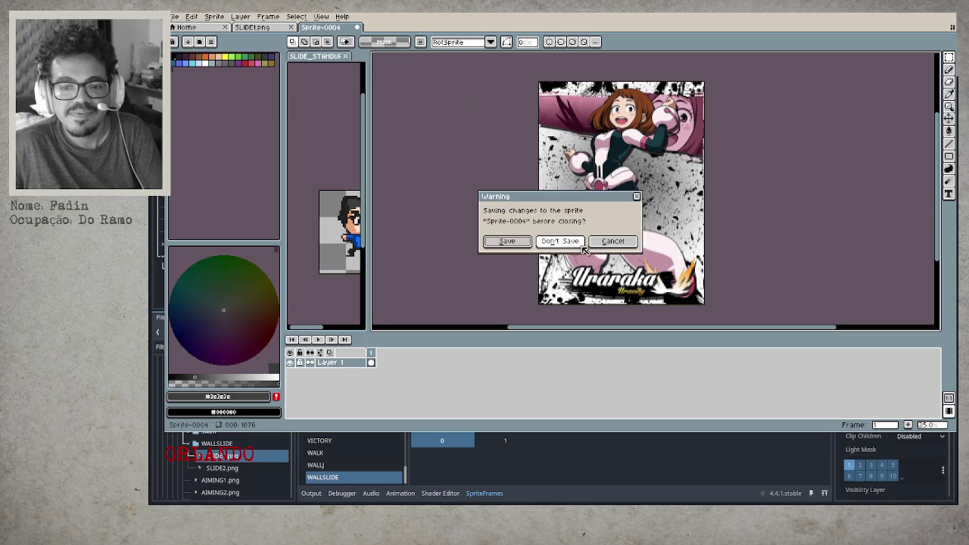
click(564, 240)
Widen the reference preview to show the whole sprite, then close the SLIDE_STANDUP2.png view.
mouse_move(673, 237)
mouse_down()
mouse_move(474, 202)
mouse_move(533, 230)
mouse_up()
drag(364, 128, 526, 166)
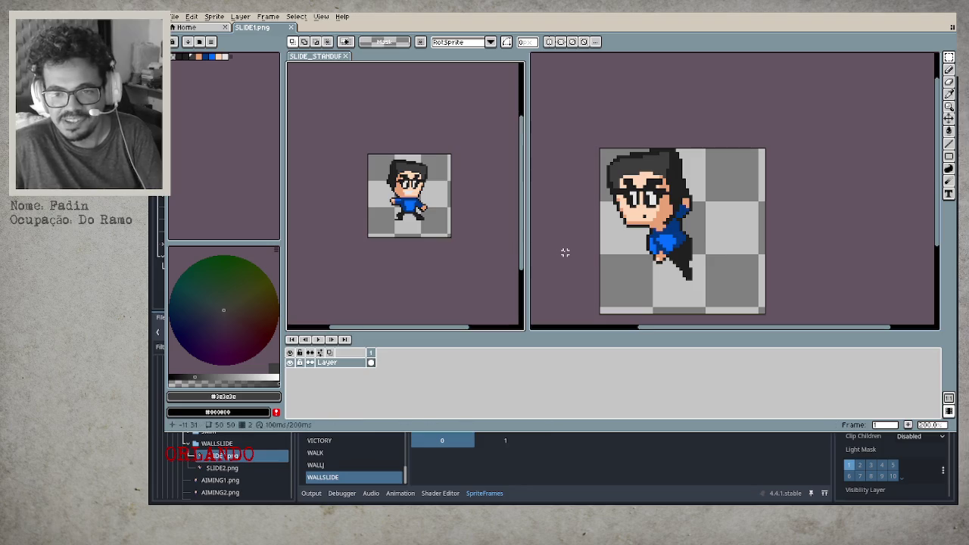
scroll(564, 252, down, 1)
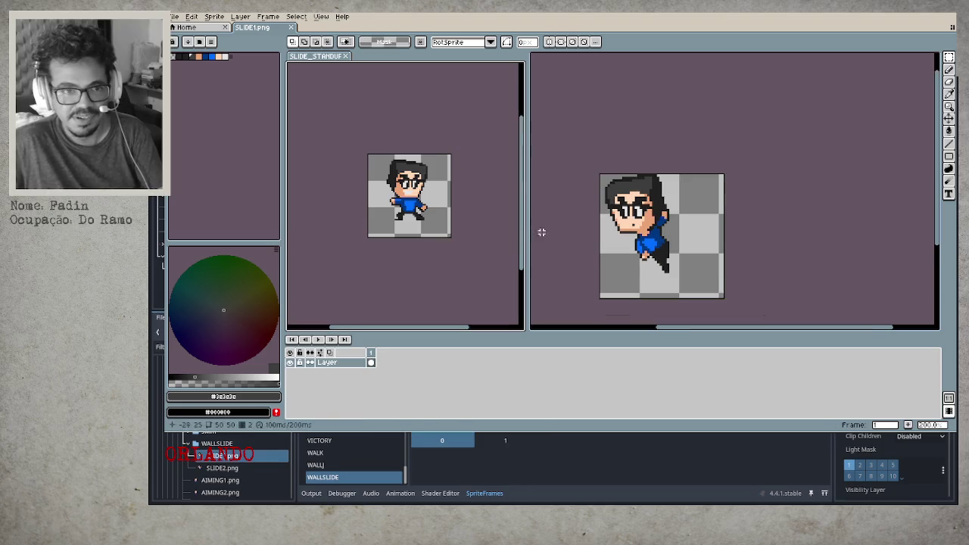
click(345, 56)
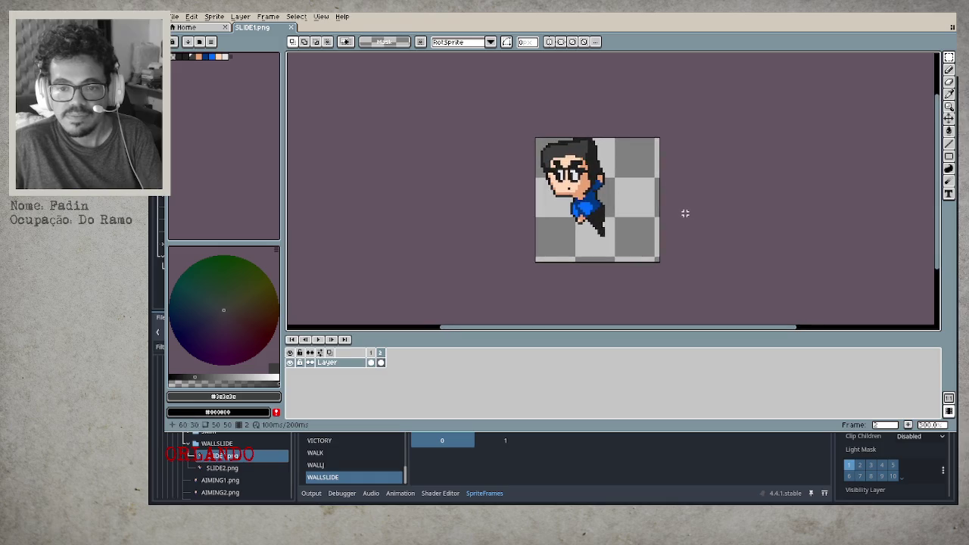
Play the two-frame wall-slide animation, save SLIDE1.png, and return to the Godot editor.
key(Return)
key(Return)
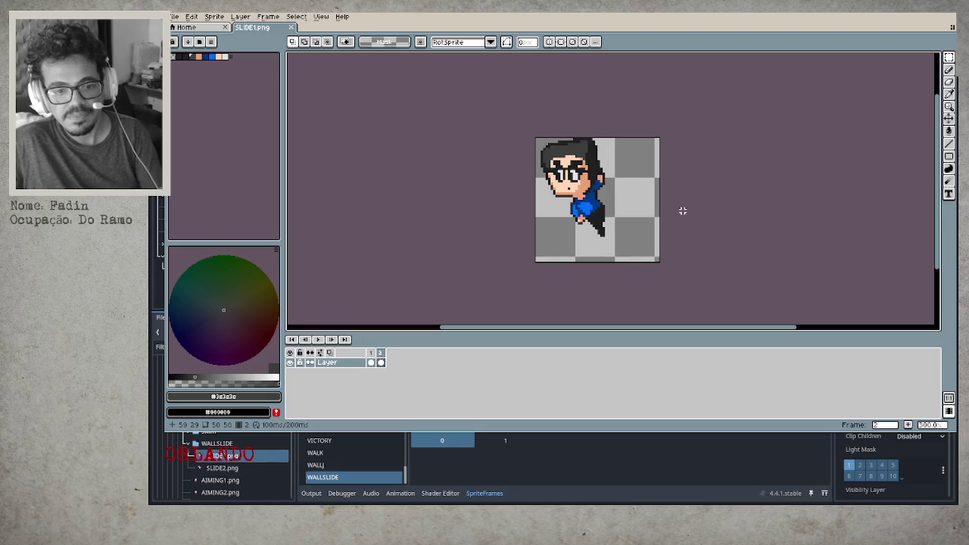
key(ctrl+s)
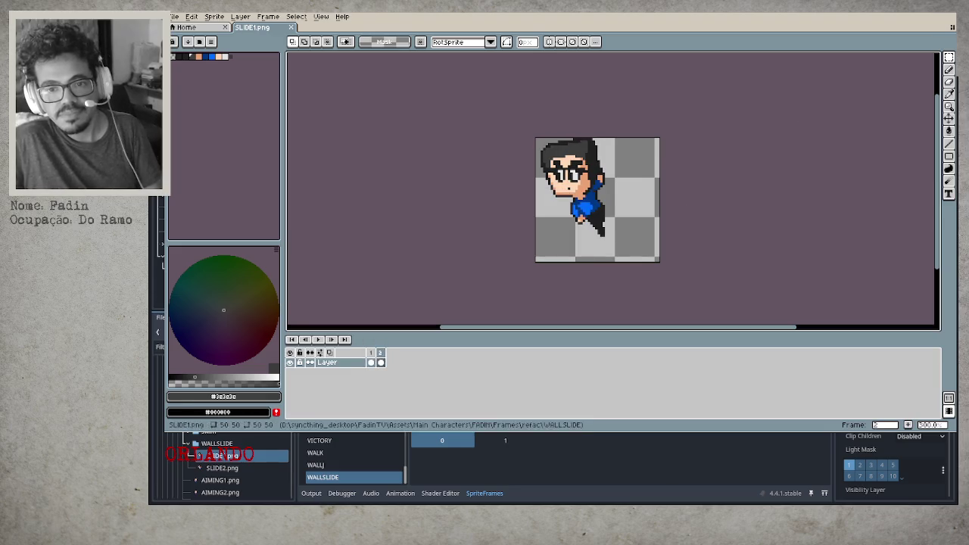
key(ctrl+q)
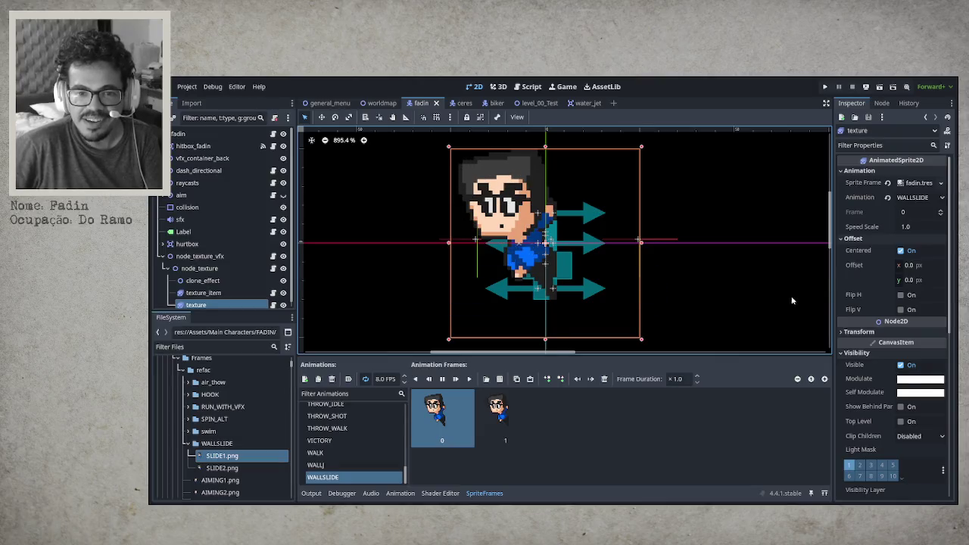
scroll(503, 265, down, 2)
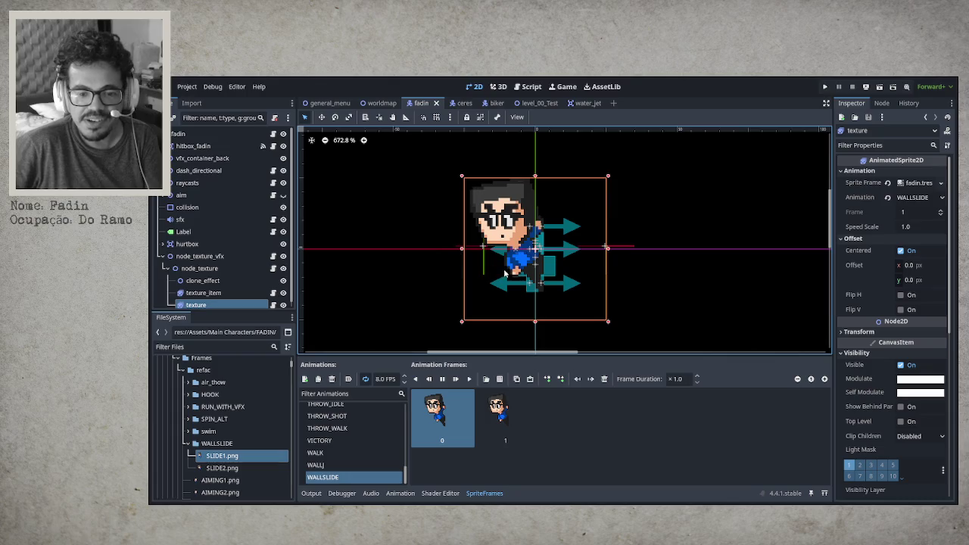
scroll(452, 274, down, 1)
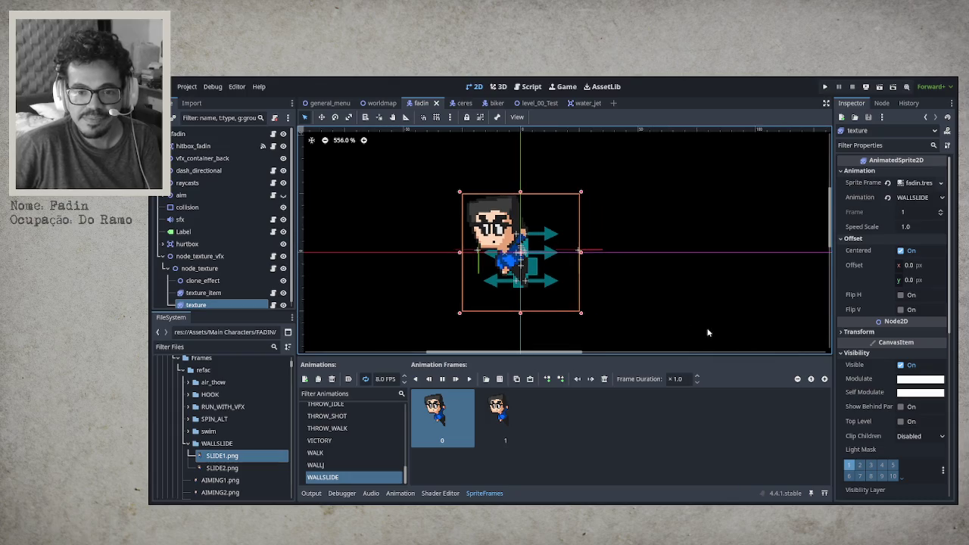
scroll(537, 267, up, 6)
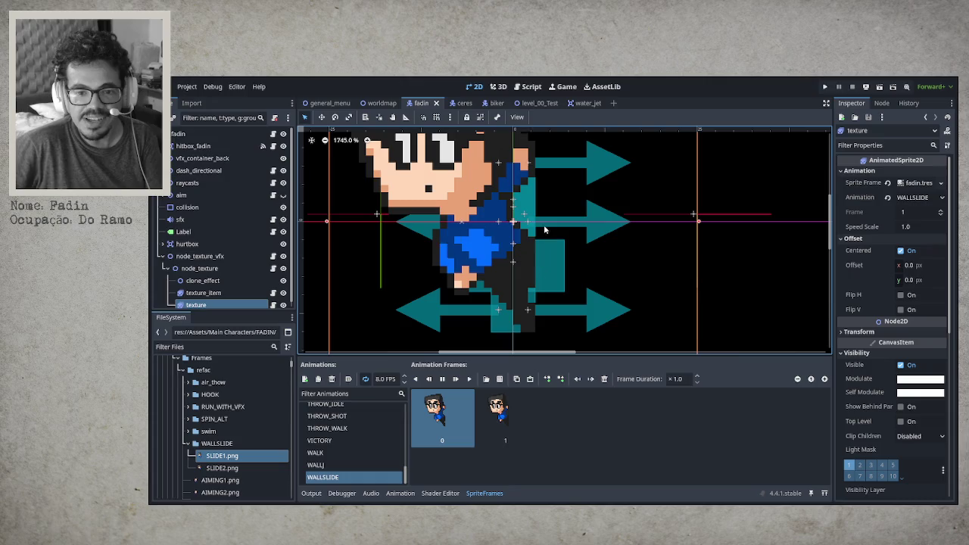
scroll(536, 286, down, 1)
scroll(536, 286, down, 5)
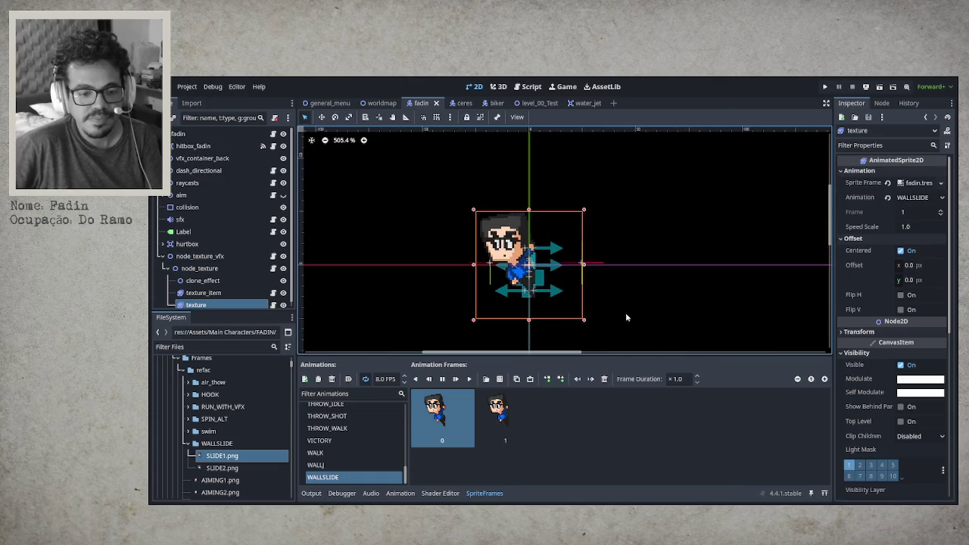
click(360, 481)
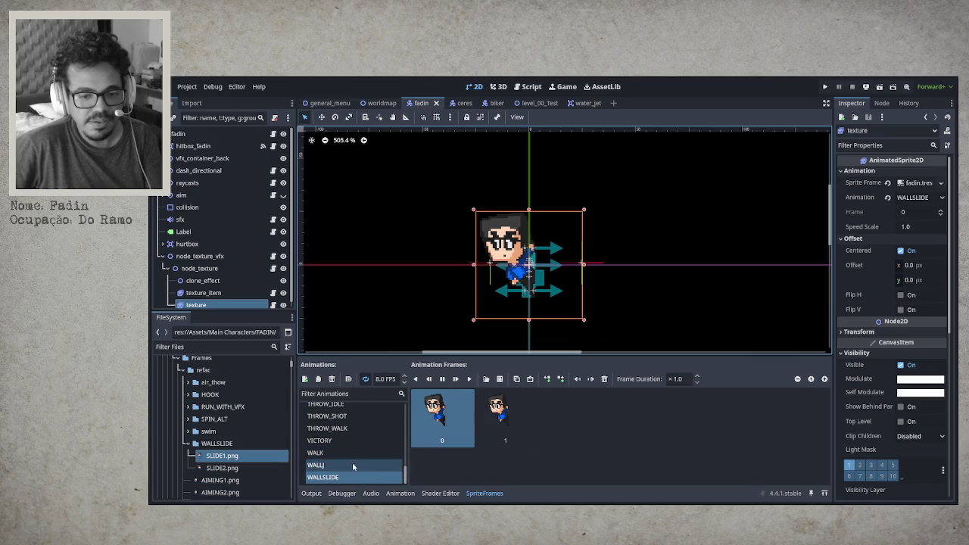
click(352, 464)
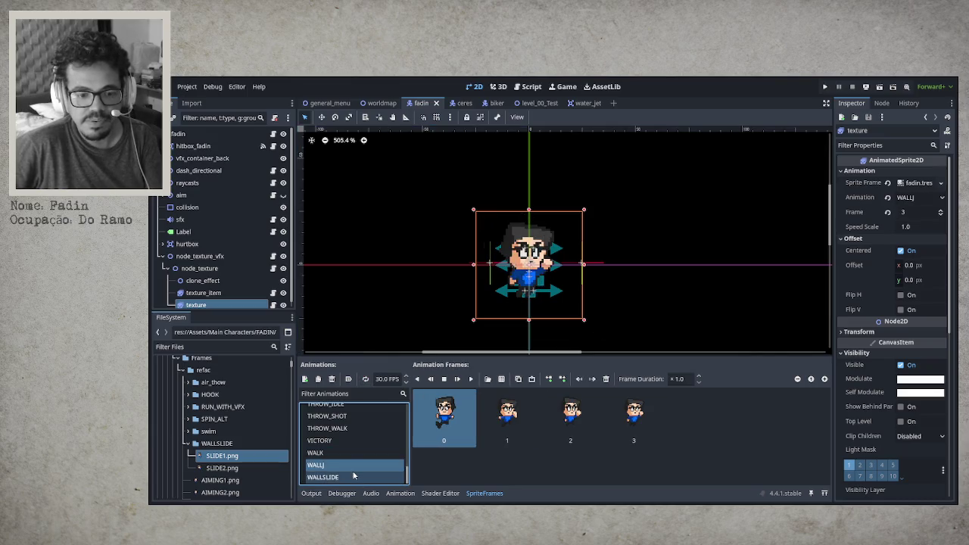
click(355, 476)
click(346, 466)
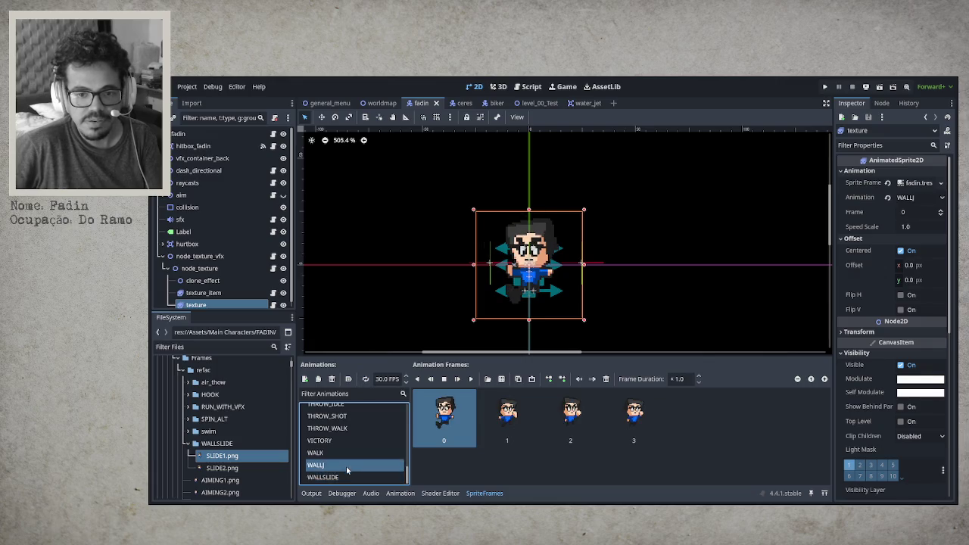
click(346, 477)
click(348, 466)
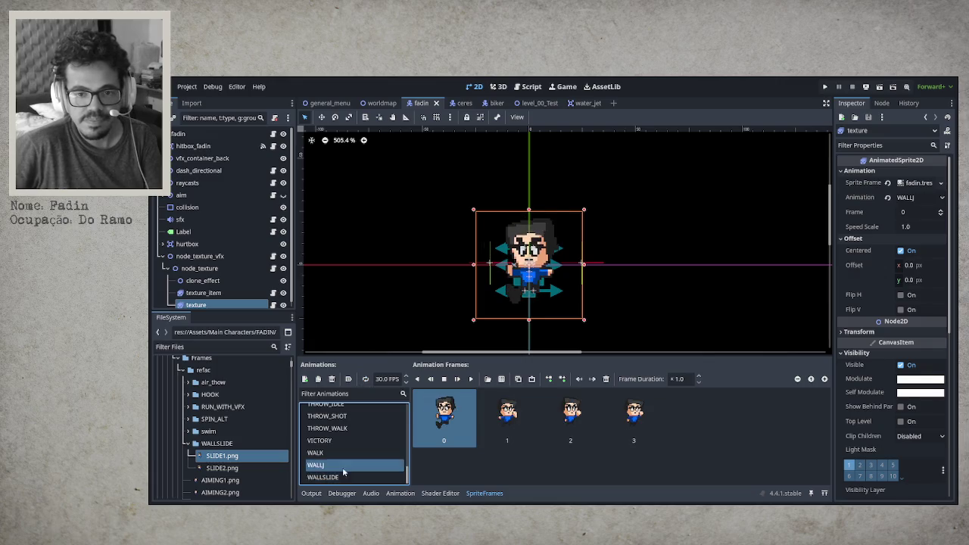
click(353, 478)
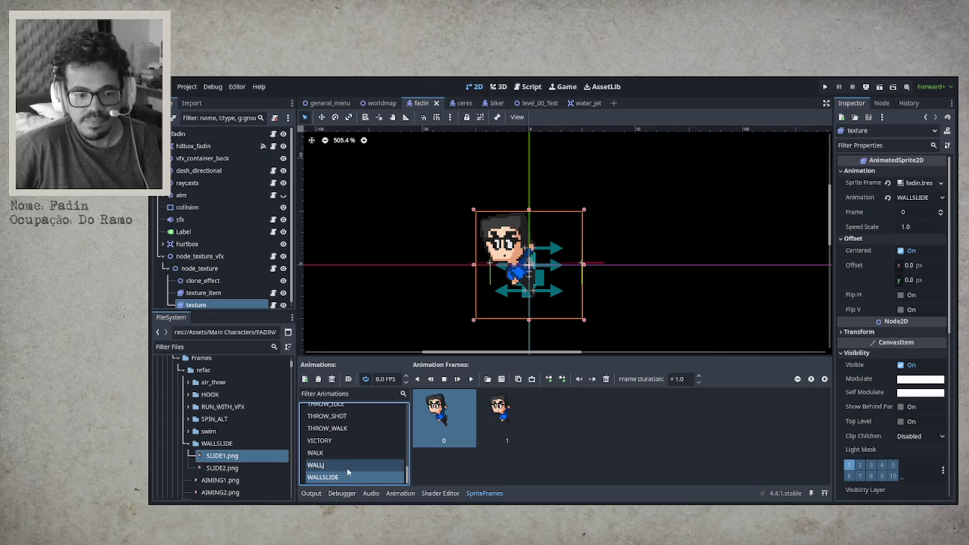
click(348, 468)
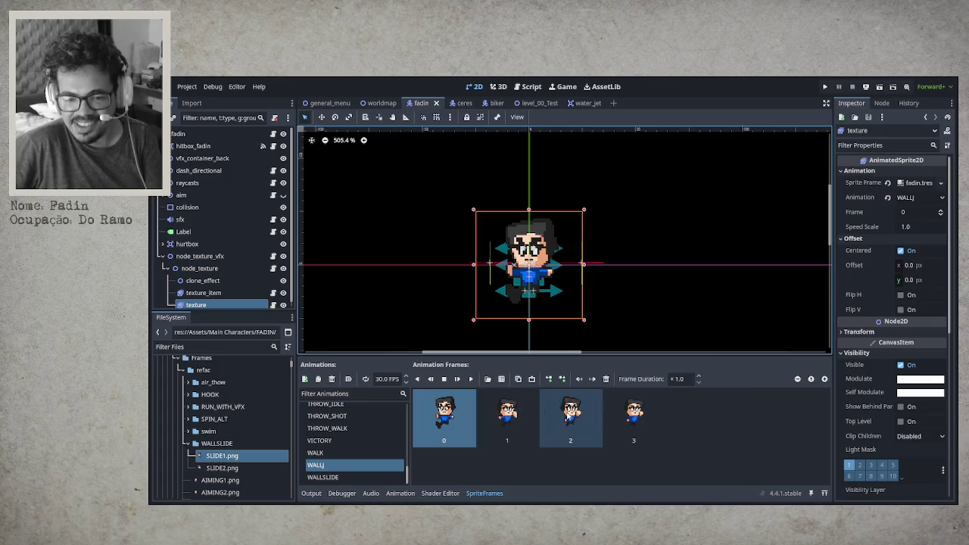
click(509, 415)
click(564, 424)
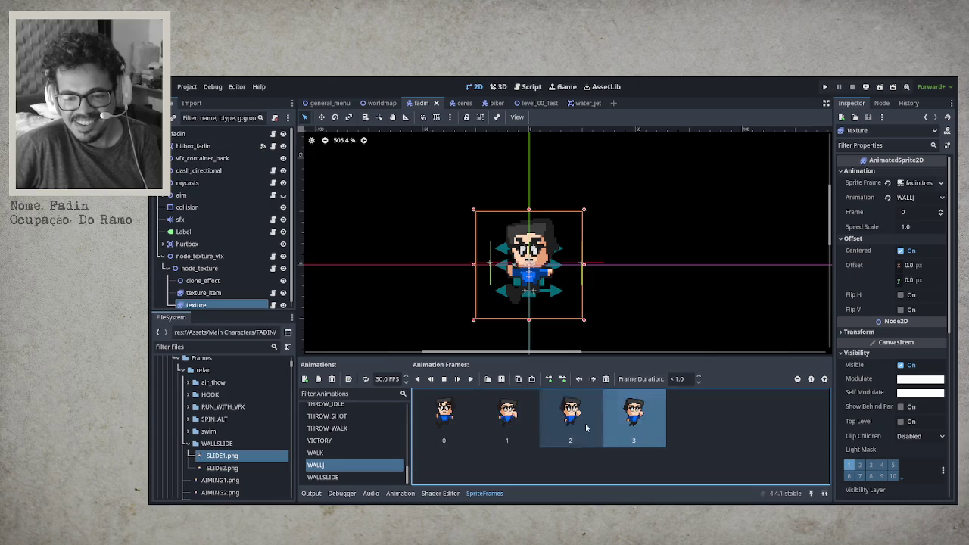
key(Home)
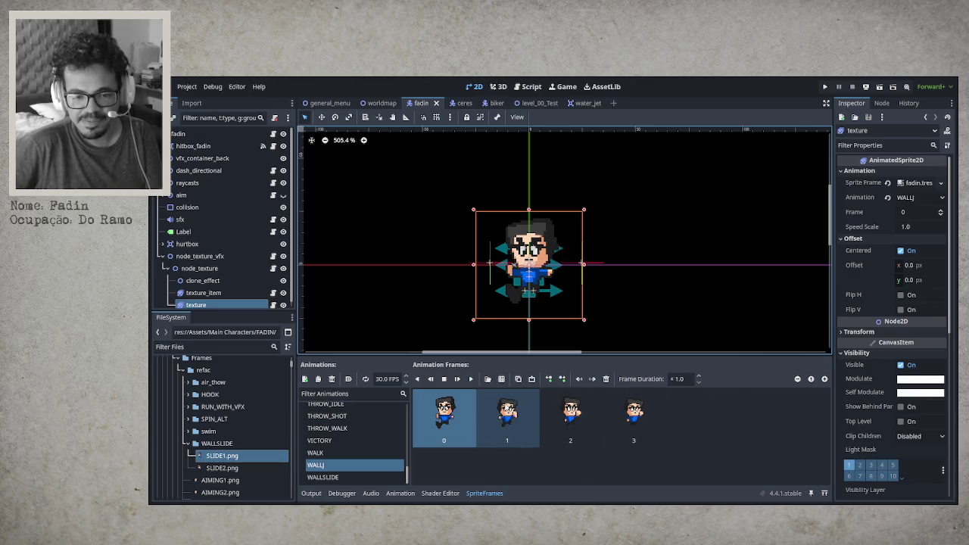
click(507, 415)
click(570, 415)
shift+click(628, 420)
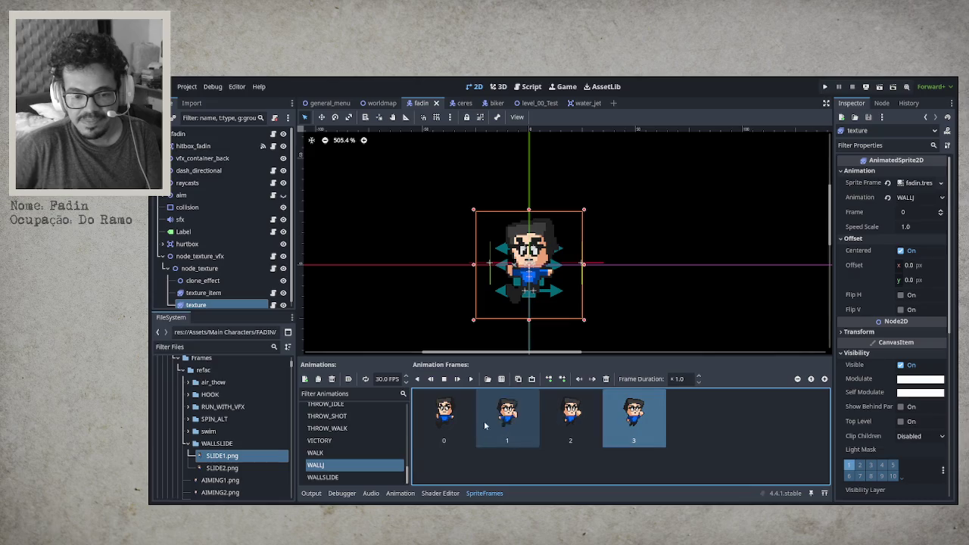
click(447, 416)
click(471, 379)
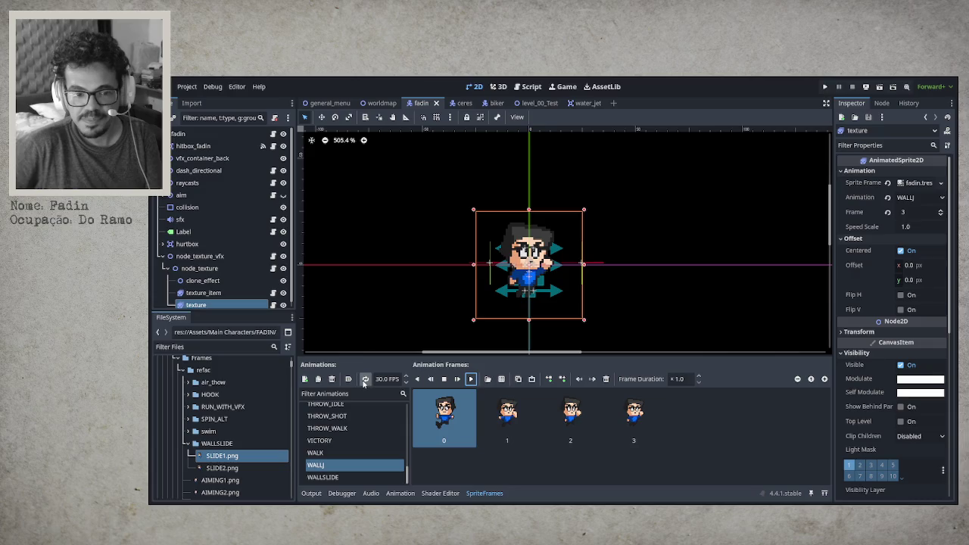
click(417, 379)
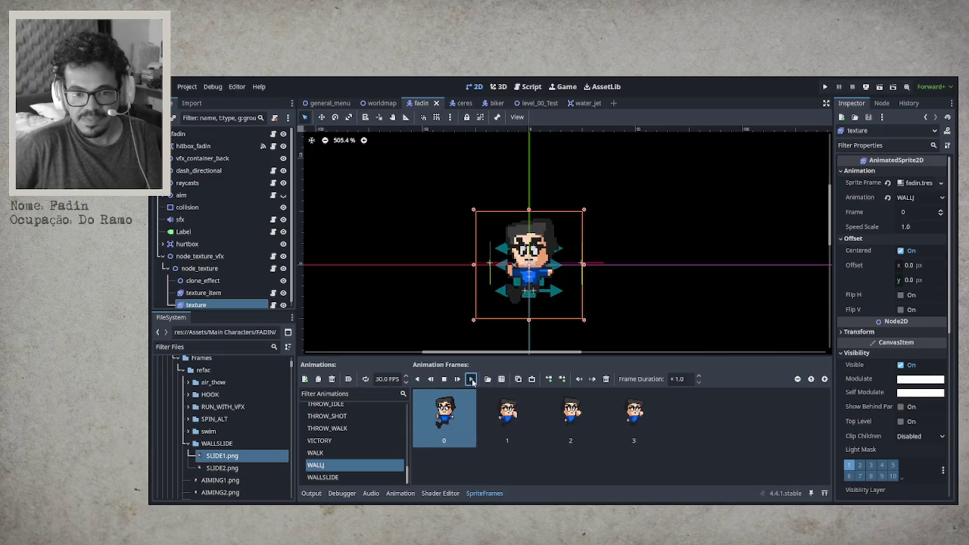
click(416, 379)
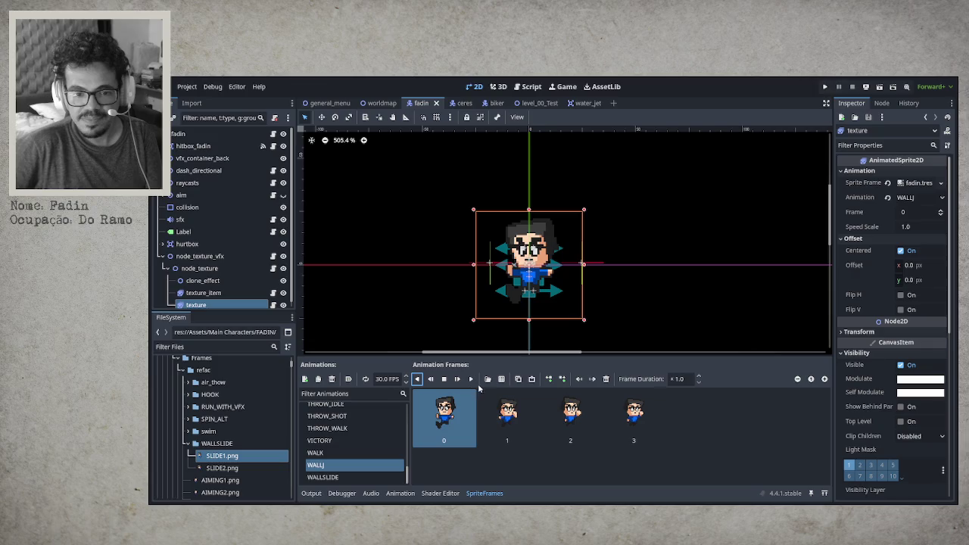
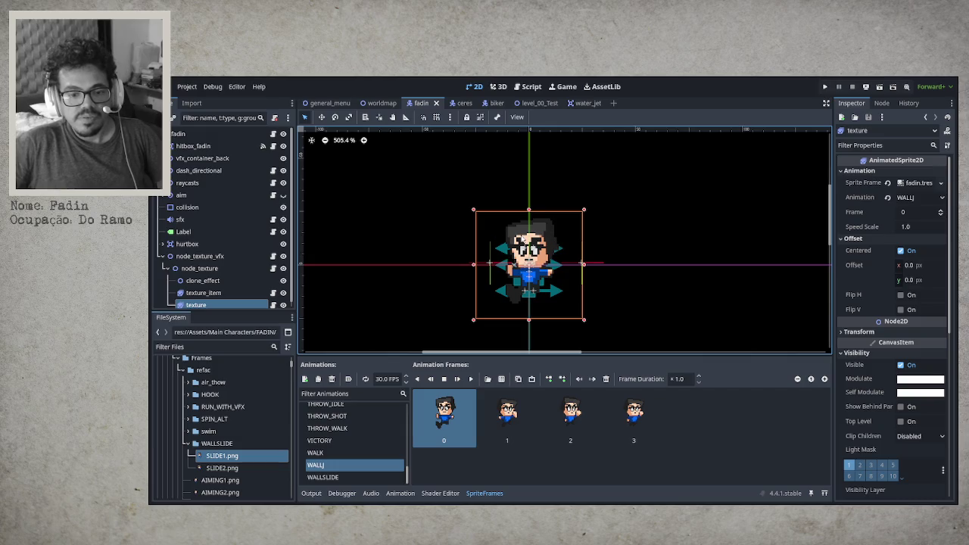
Preview fadin's WALLSLIDE animation, then select the ceres texture sprite under node_texture_vfx.
click(340, 478)
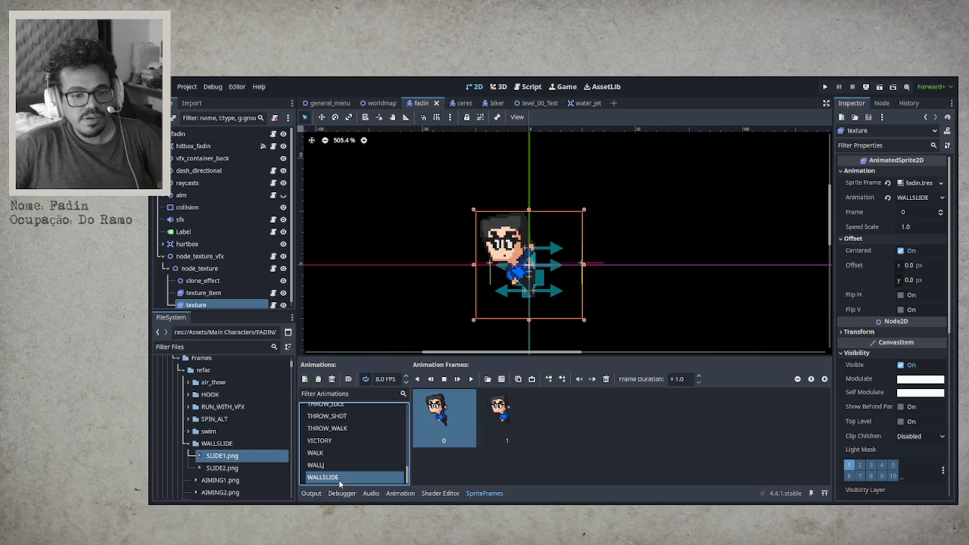
click(468, 104)
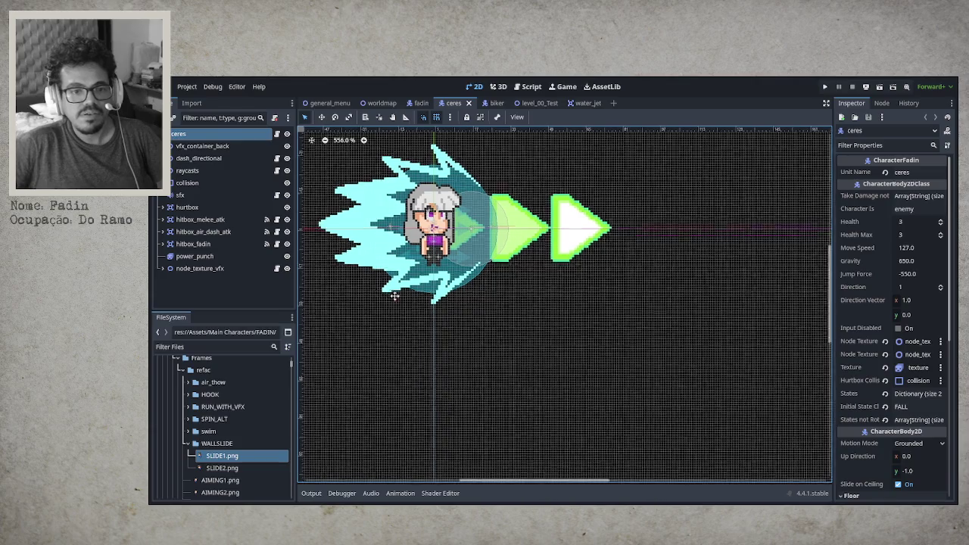
click(161, 268)
click(167, 280)
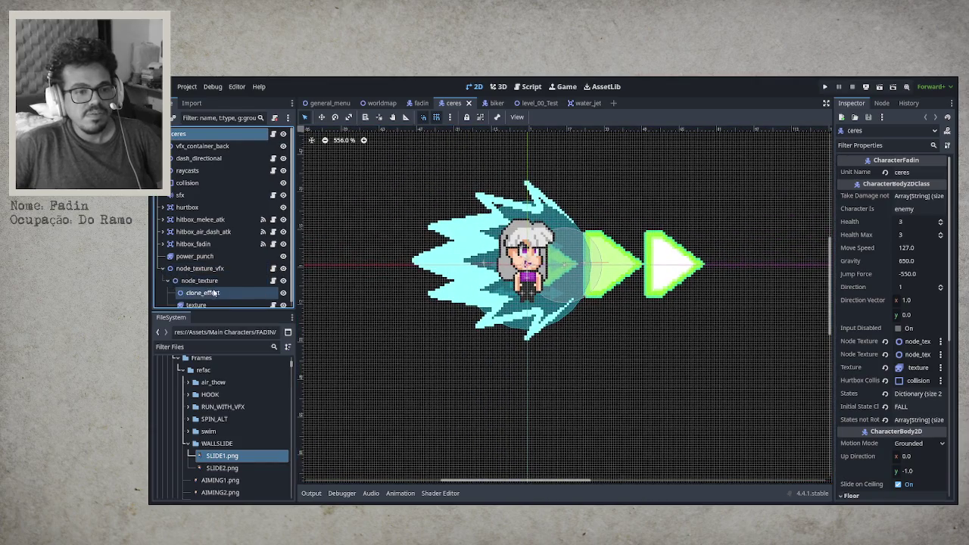
click(220, 300)
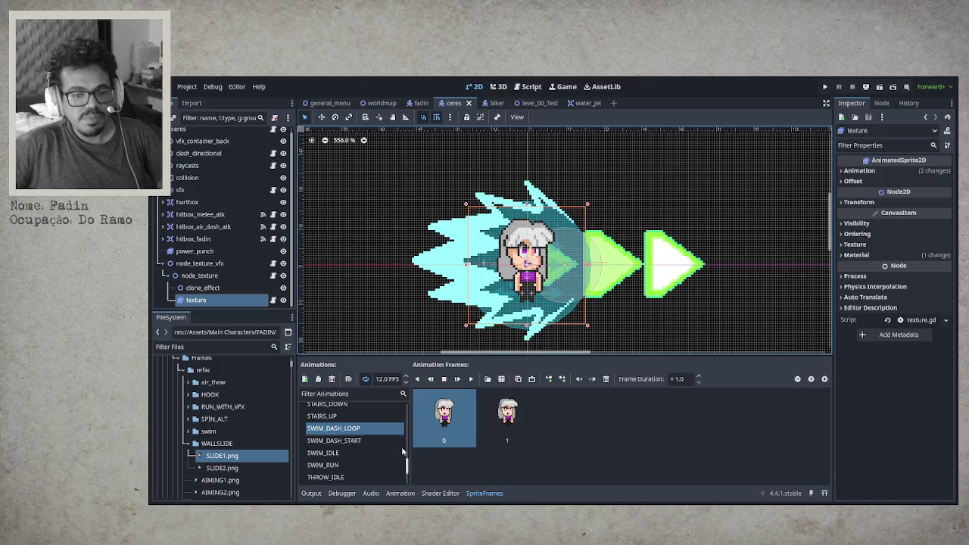
Compare ceres' WALLJ animation against fadin, then add an empty new_animation at 5.0 FPS.
scroll(386, 454, down, 5)
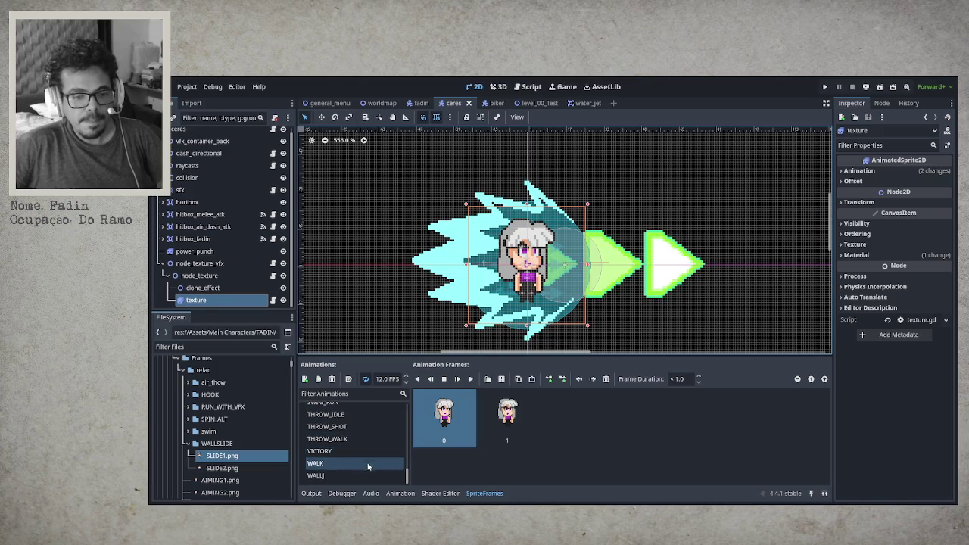
click(363, 475)
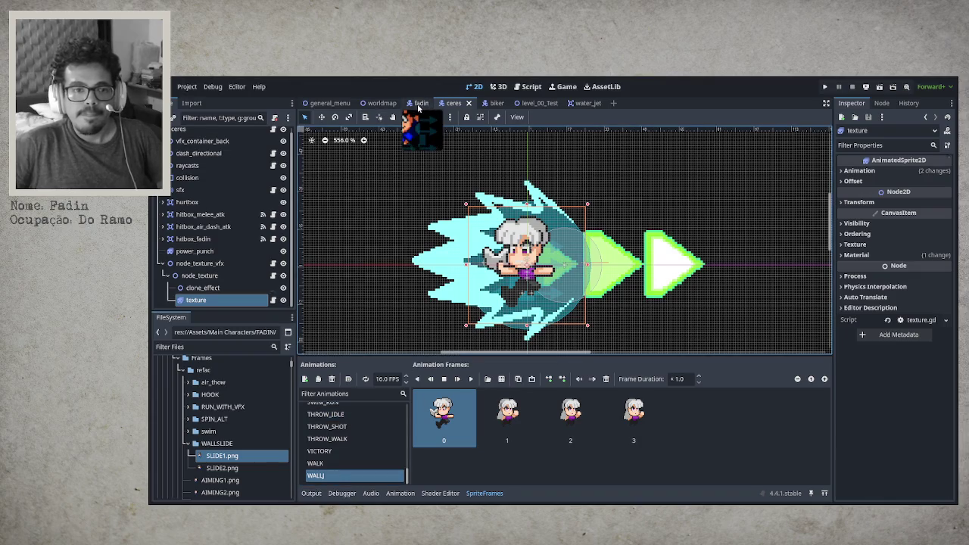
click(419, 103)
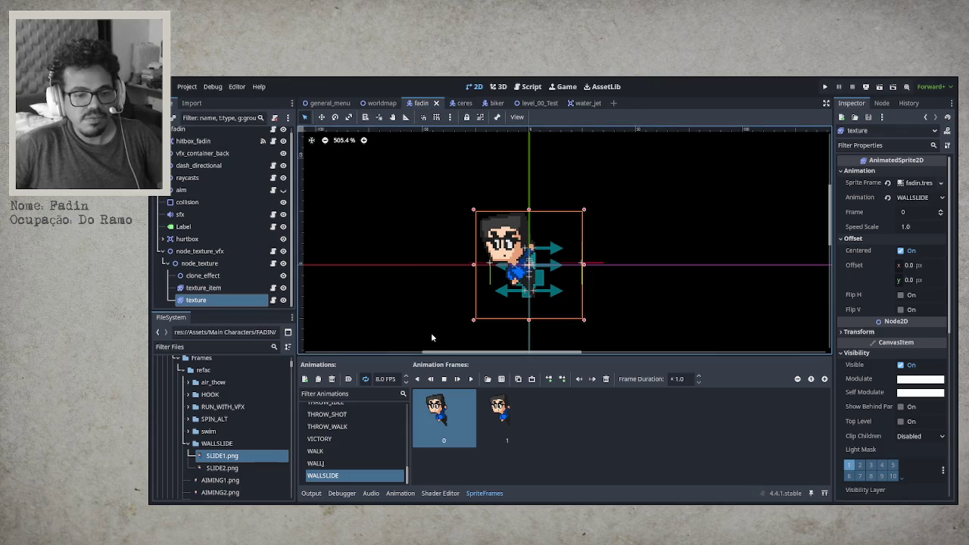
click(460, 104)
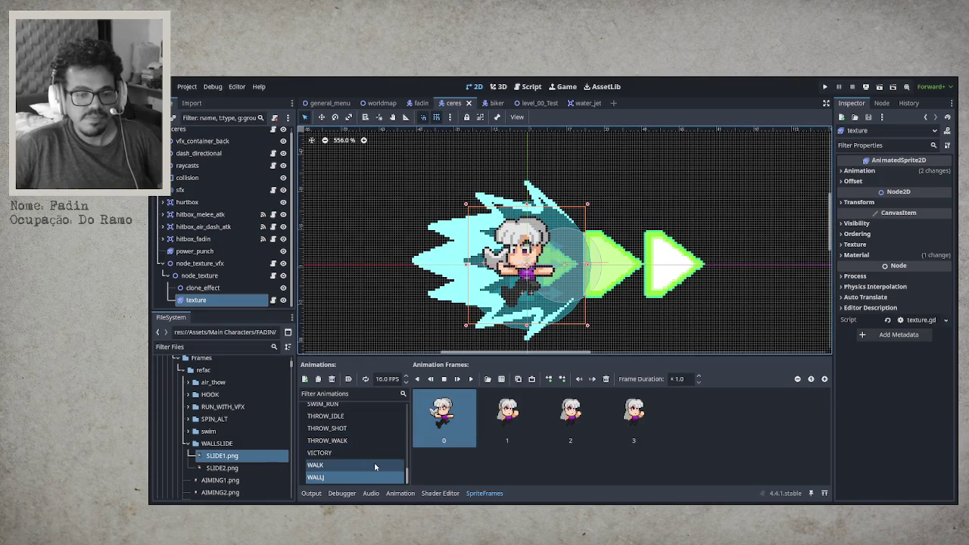
click(304, 379)
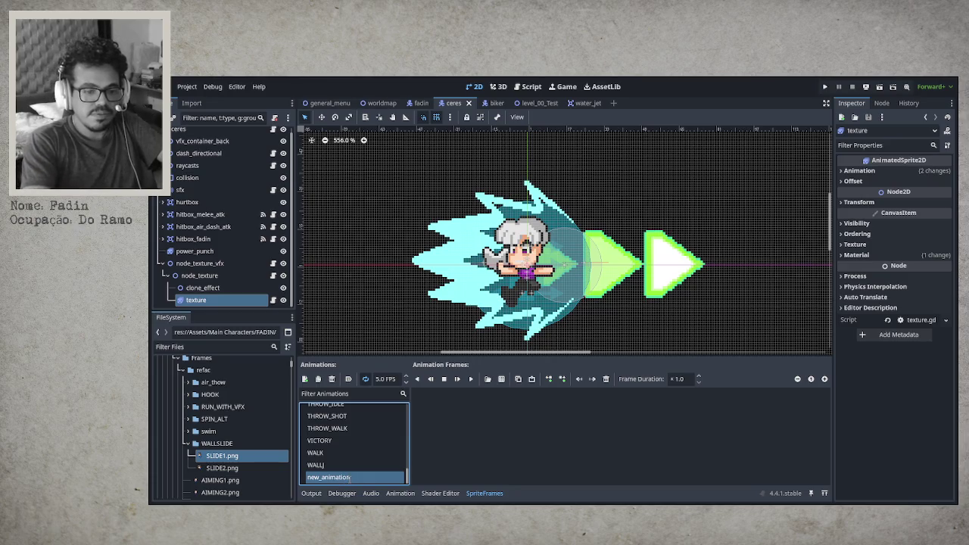
Rename new_animation to WALLSLIDE.
text(WALLSLIDE)
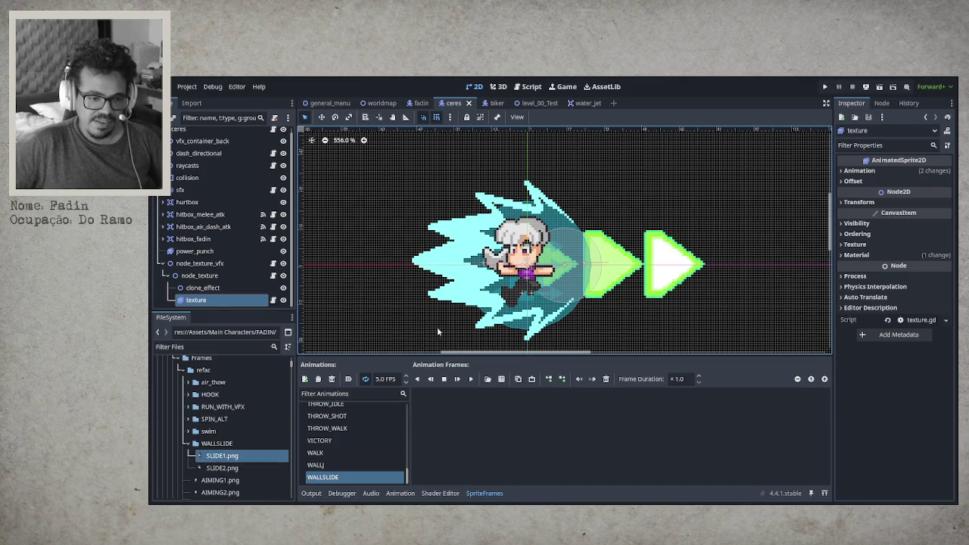
Collapse the FADIN asset folders (WALLSLIDE frames, refac, Frames) in the FileSystem dock.
click(188, 444)
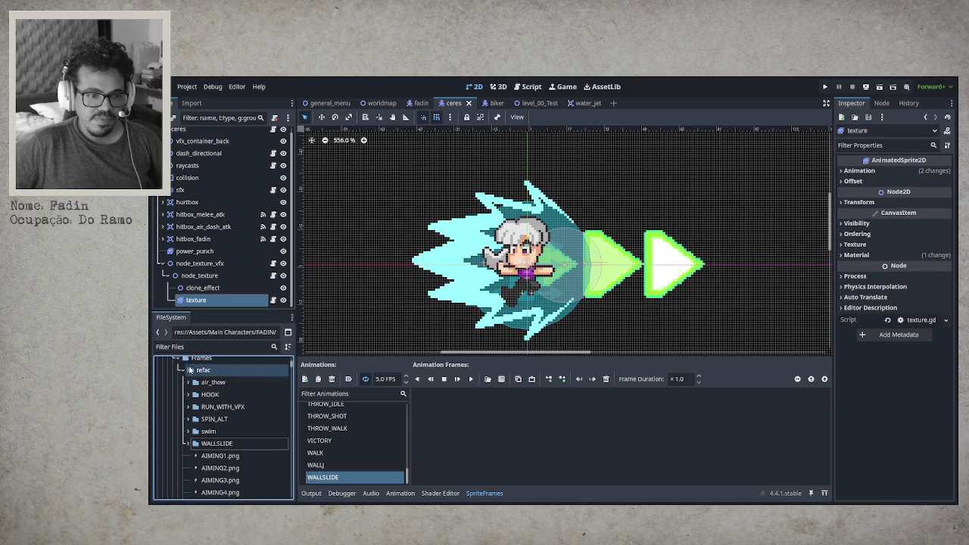
click(183, 370)
click(183, 371)
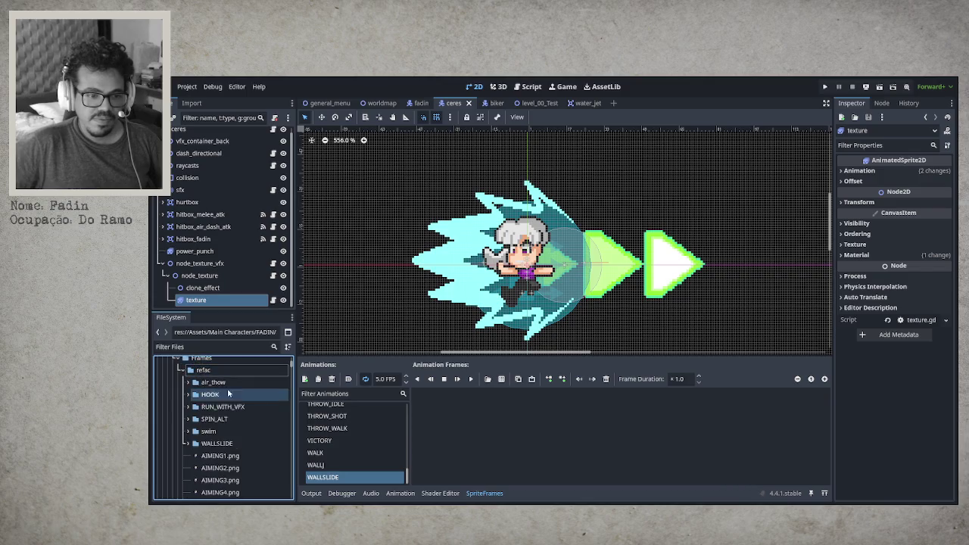
scroll(236, 438, down, 5)
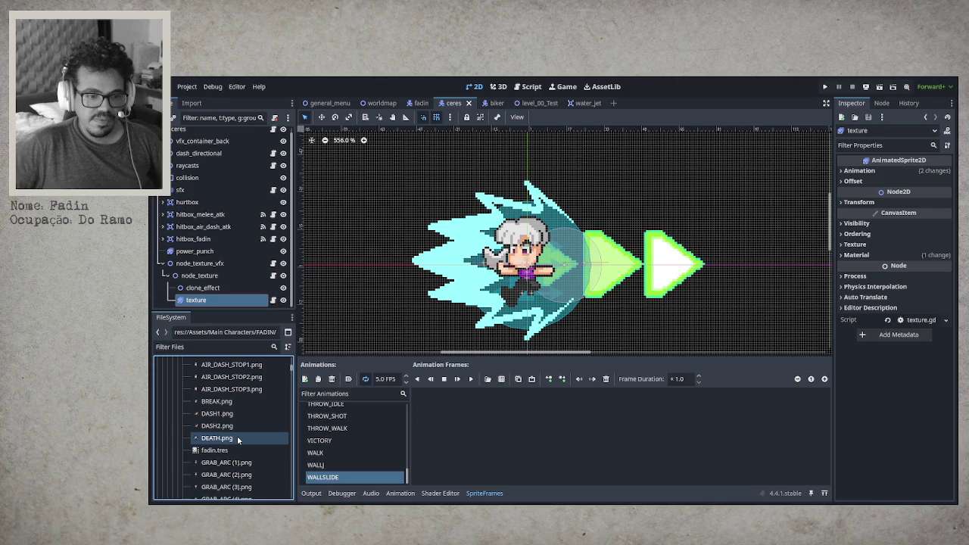
scroll(237, 436, up, 6)
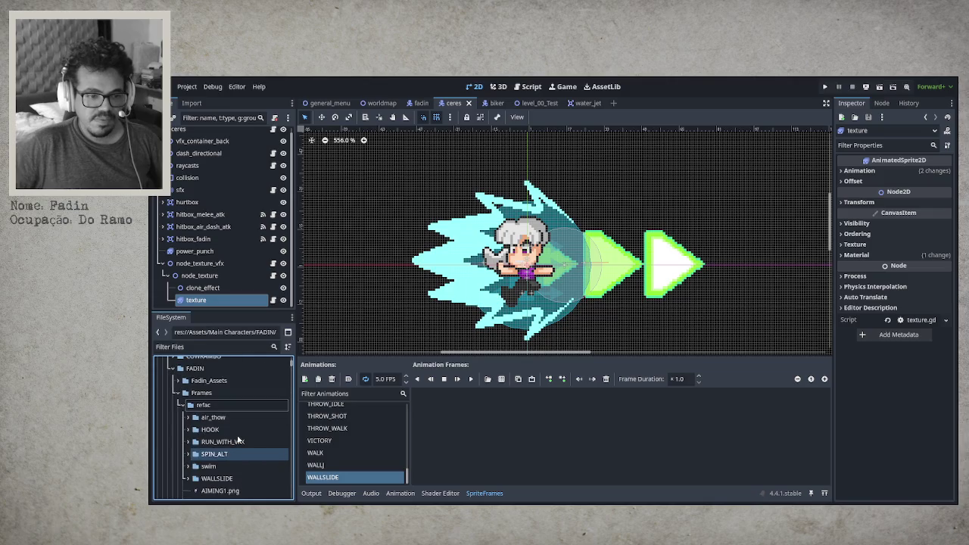
click(181, 404)
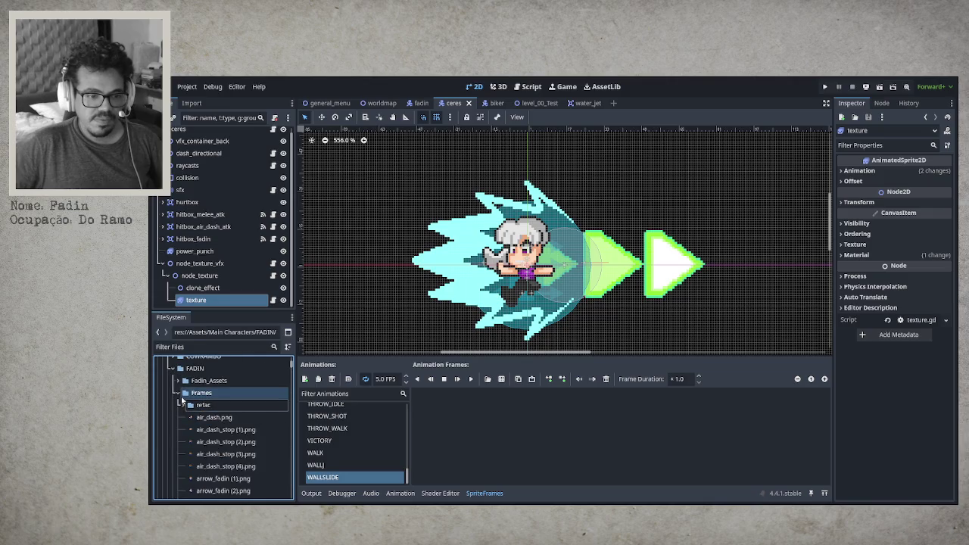
click(178, 395)
click(172, 369)
Open the LIZYANDA wall slide folder and select SLIDE1.png and SLIDE2.png.
click(172, 405)
click(183, 466)
click(183, 481)
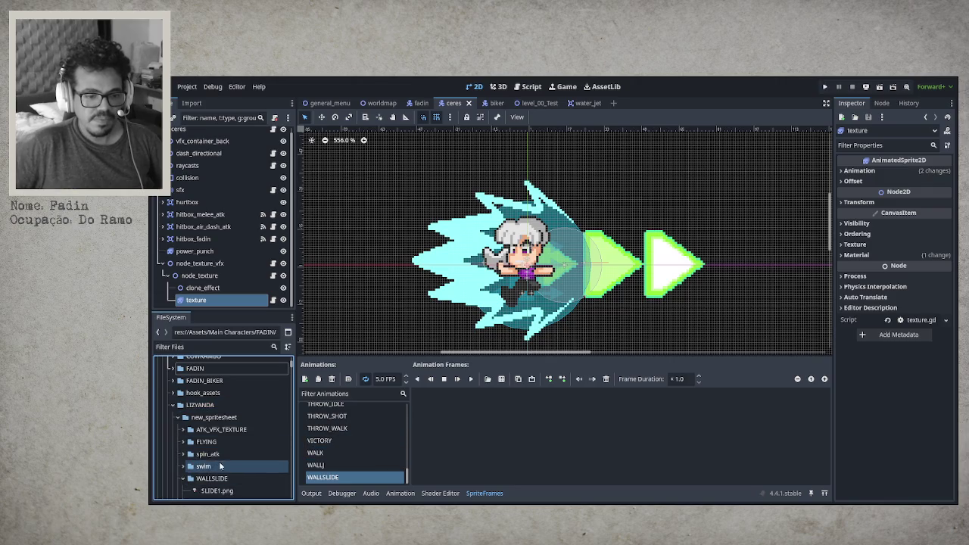
scroll(205, 469, down, 1)
click(221, 456)
shift+click(224, 468)
Drag SLIDE1.png and SLIDE2.png into the ceres WALLSLIDE animation's frame list.
mouse_move(221, 458)
mouse_down()
mouse_move(522, 436)
mouse_move(611, 443)
mouse_up()
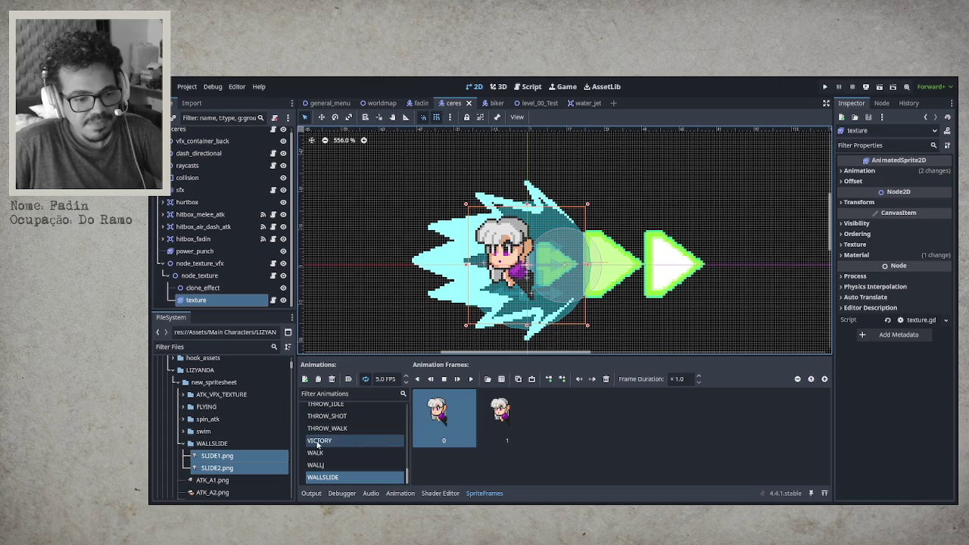
click(329, 464)
click(344, 477)
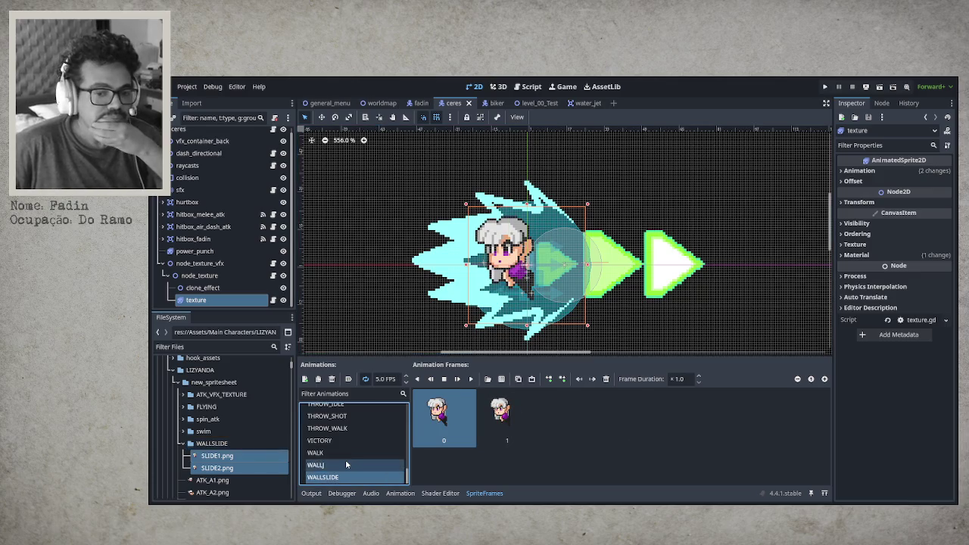
scroll(345, 460, down, 1)
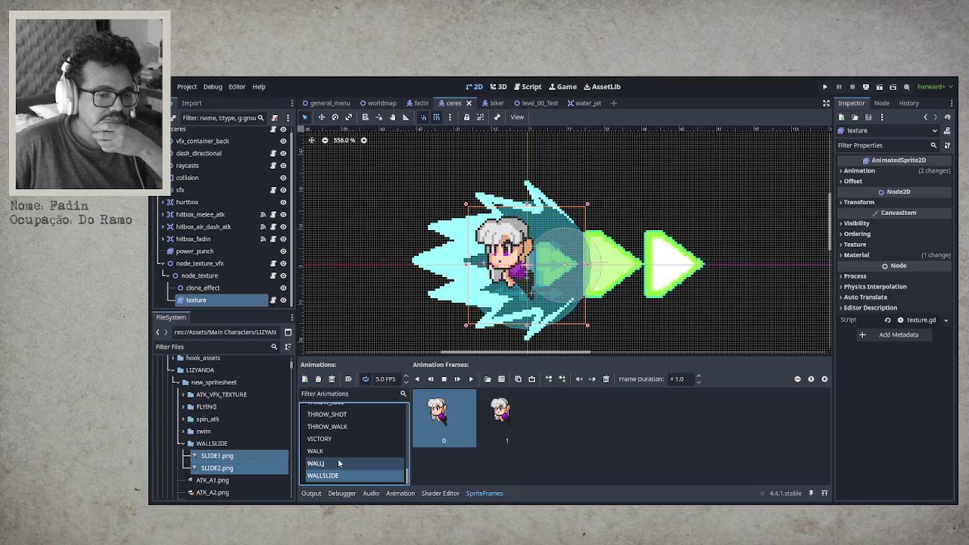
Preview WALLSLIDE, raise its speed to 8 FPS, and save the scene with Ctrl+S.
click(471, 379)
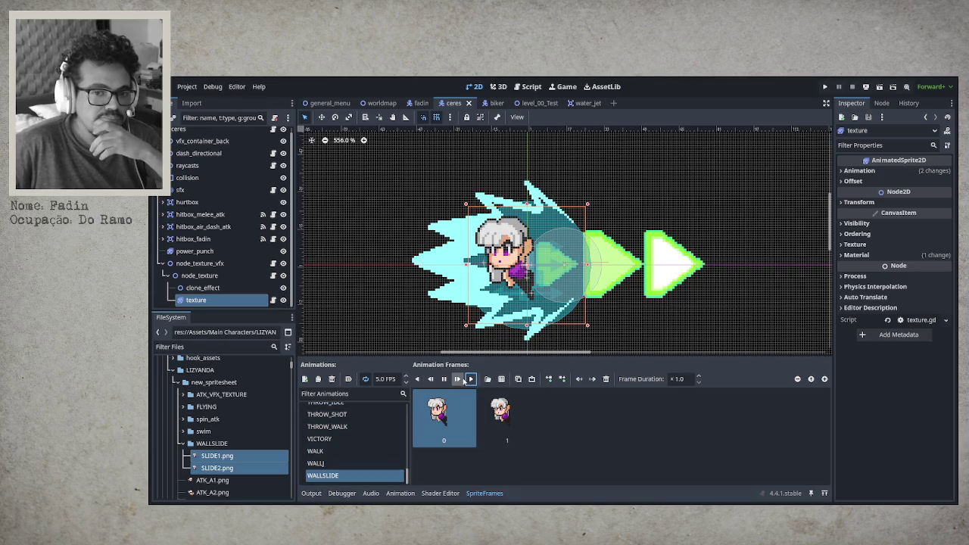
click(396, 380)
text(8)
key(Return)
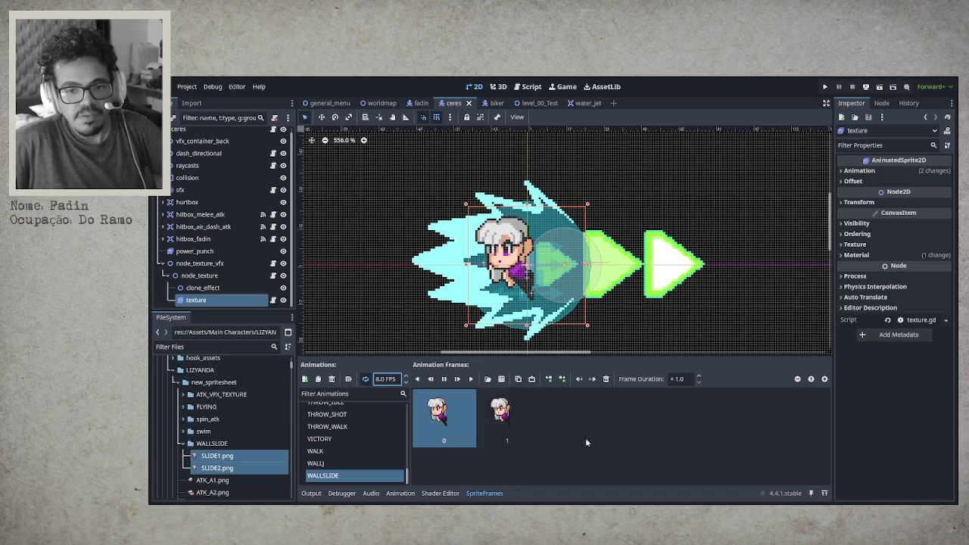
key(ctrl+s)
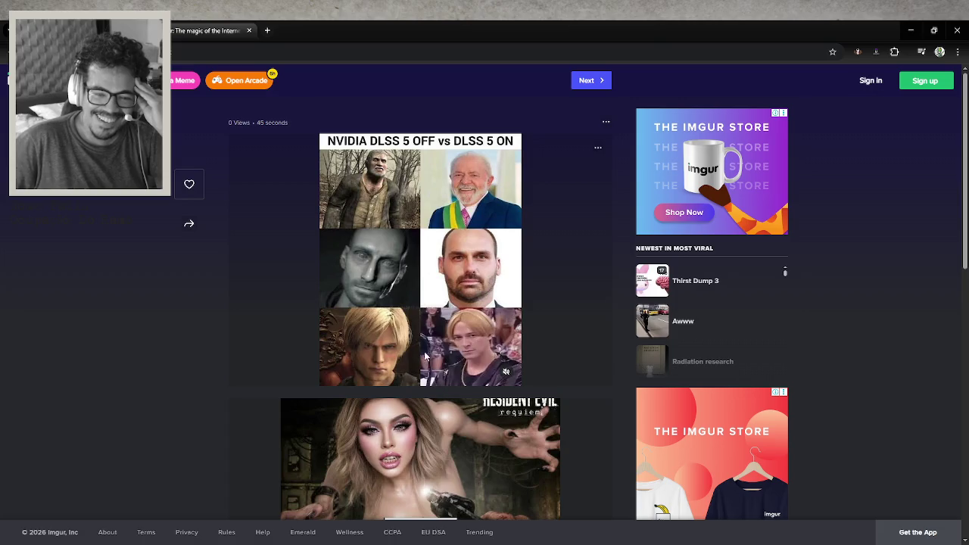
scroll(455, 356, down, 2)
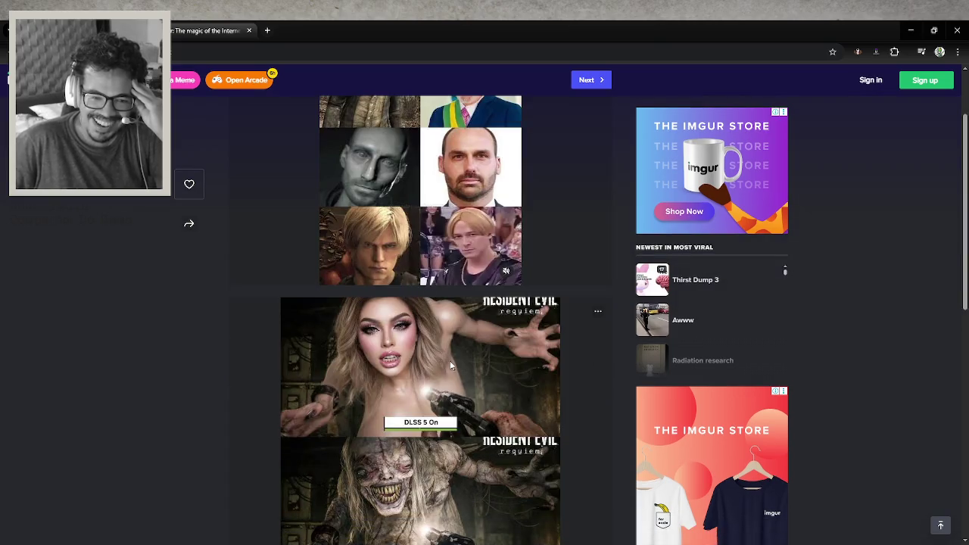
scroll(453, 367, down, 1)
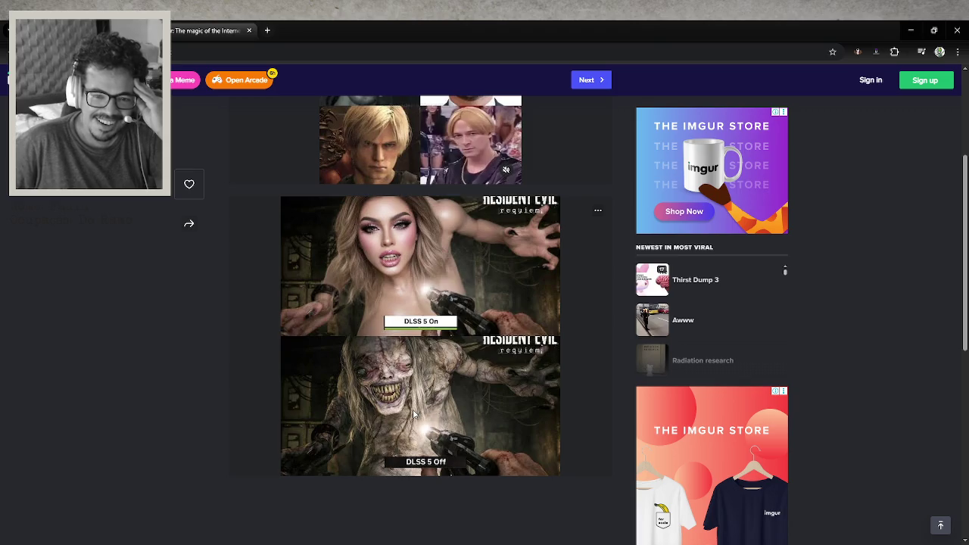
scroll(416, 423, up, 2)
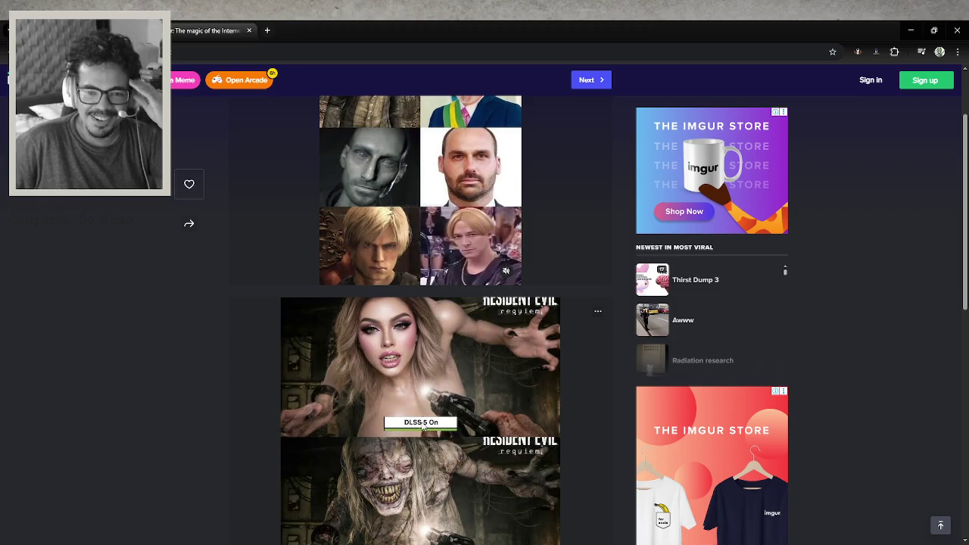
scroll(421, 425, up, 1)
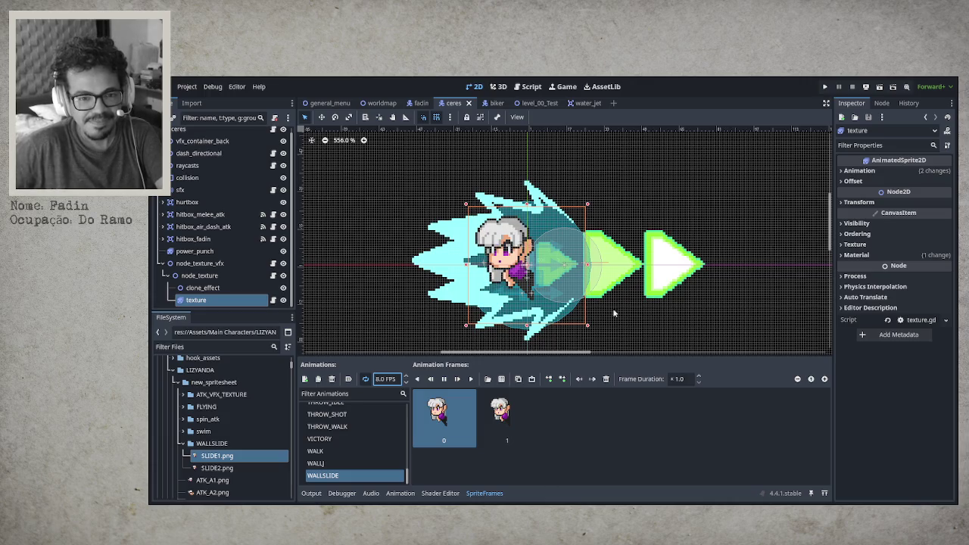
Switch to the fadin scene tab showing its two-frame WALLSLIDE animation.
click(421, 104)
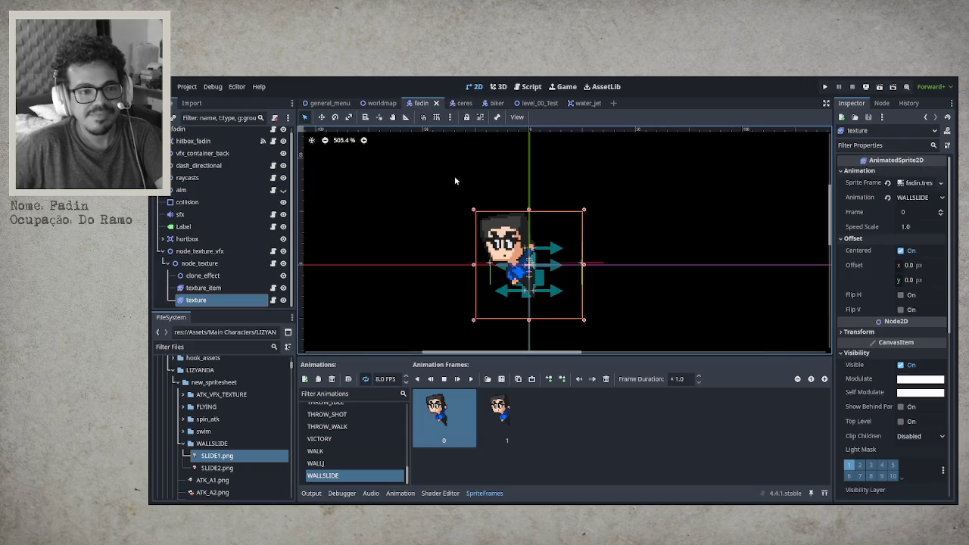
Open the fadin player's Player_Fadin.gd script and switch the bottom panel to Output.
click(273, 131)
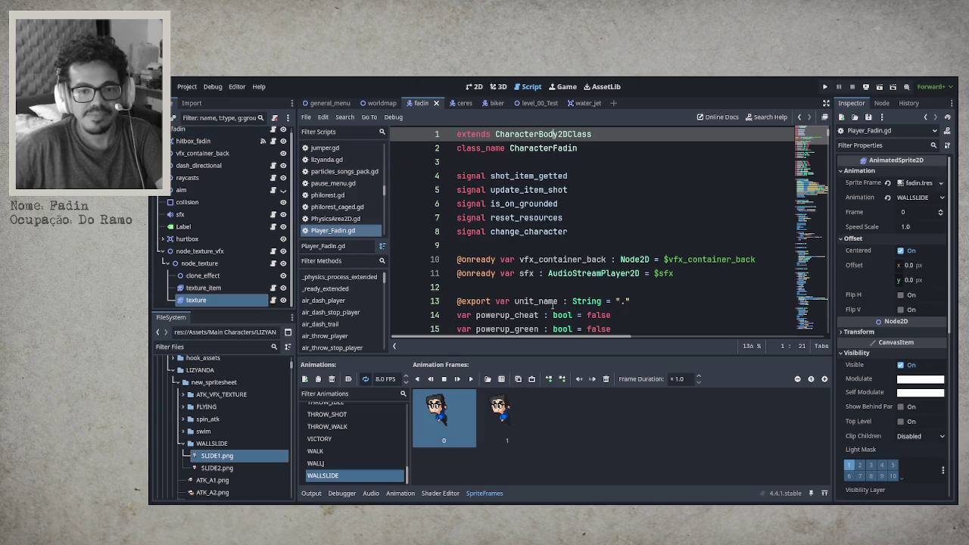
scroll(530, 242, down, 7)
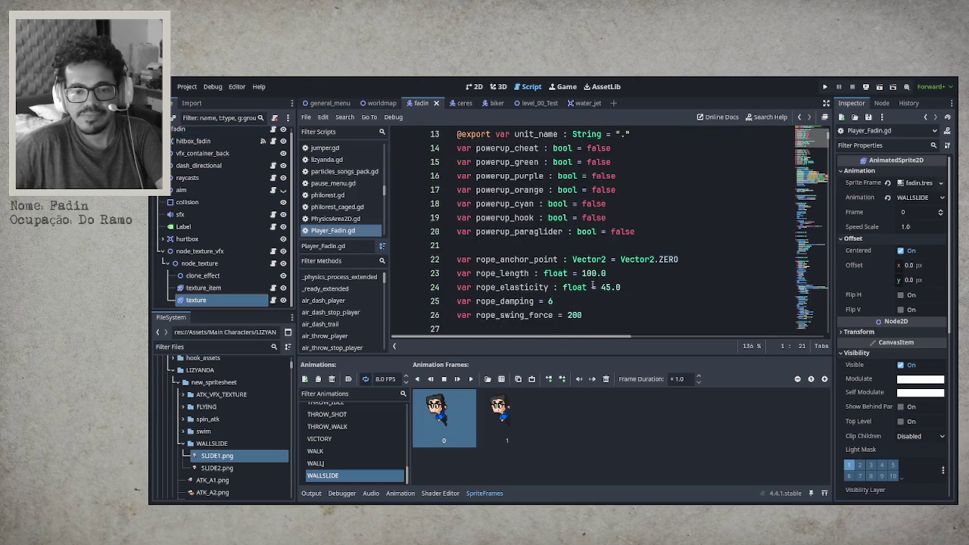
click(311, 494)
scroll(538, 343, down, 5)
scroll(538, 342, down, 15)
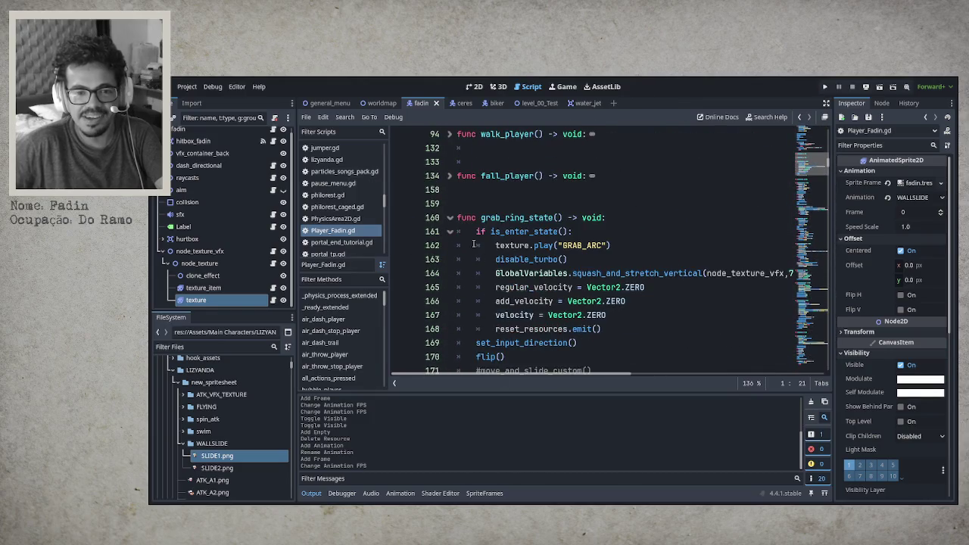
Fold grab_ring_state, paraglider_state, spring, bubble and air-dash functions to their signatures.
click(449, 217)
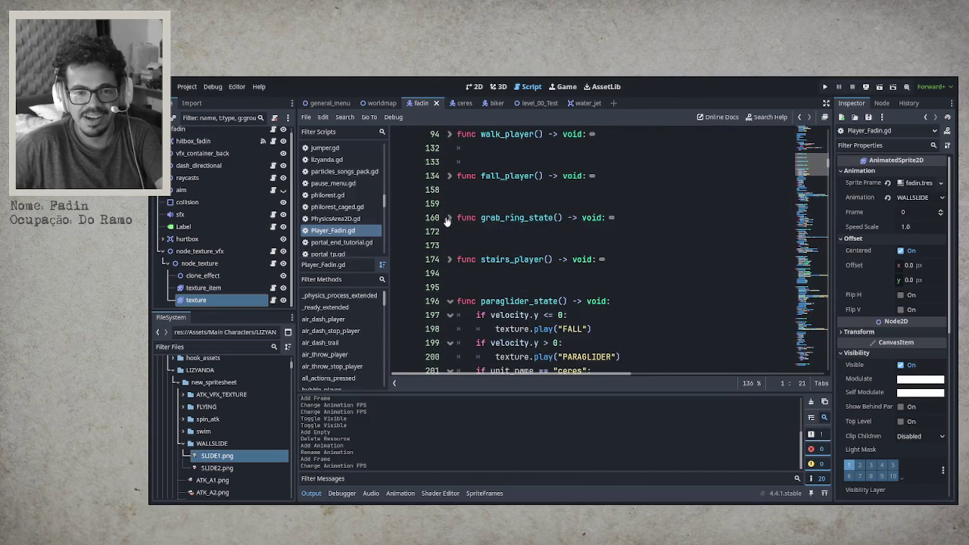
click(449, 300)
click(449, 343)
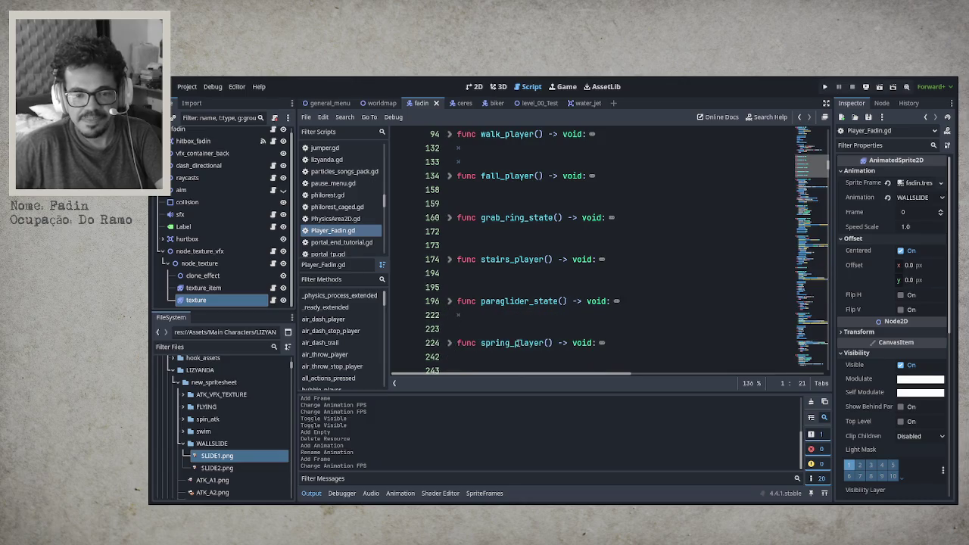
scroll(450, 345, down, 2)
click(450, 302)
click(450, 343)
scroll(452, 343, down, 3)
click(450, 260)
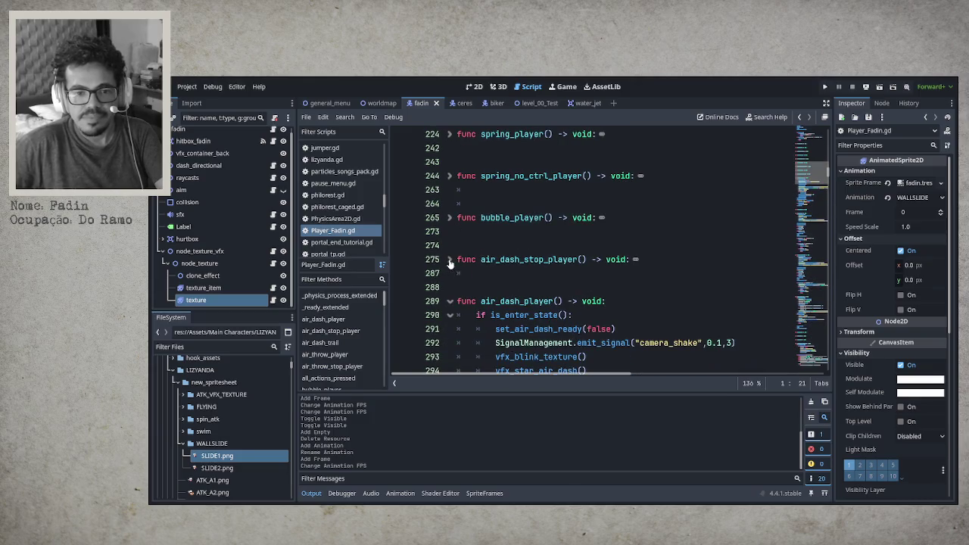
click(449, 301)
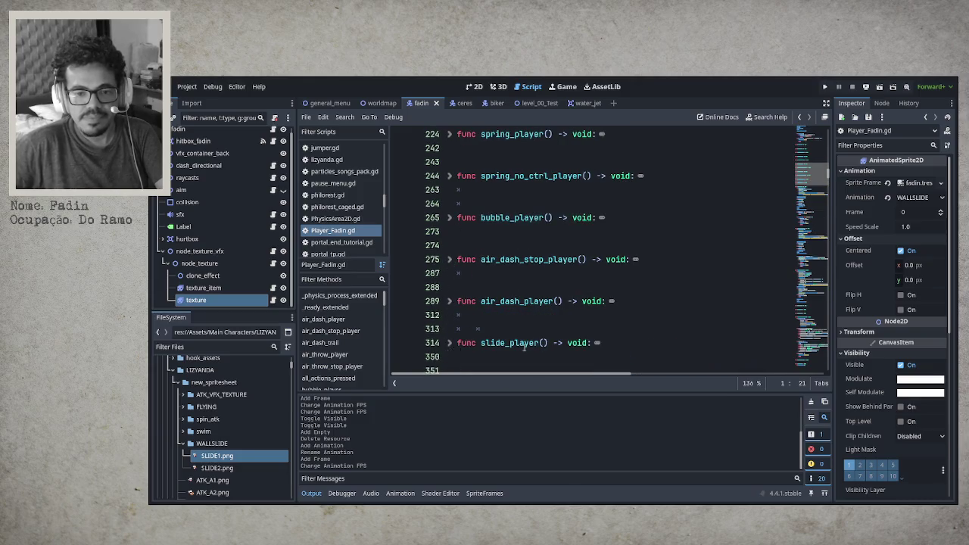
Fold jump_player, double_jump_player, wall_jump_player, dash_player and the air_throw functions.
scroll(450, 349, down, 3)
click(449, 259)
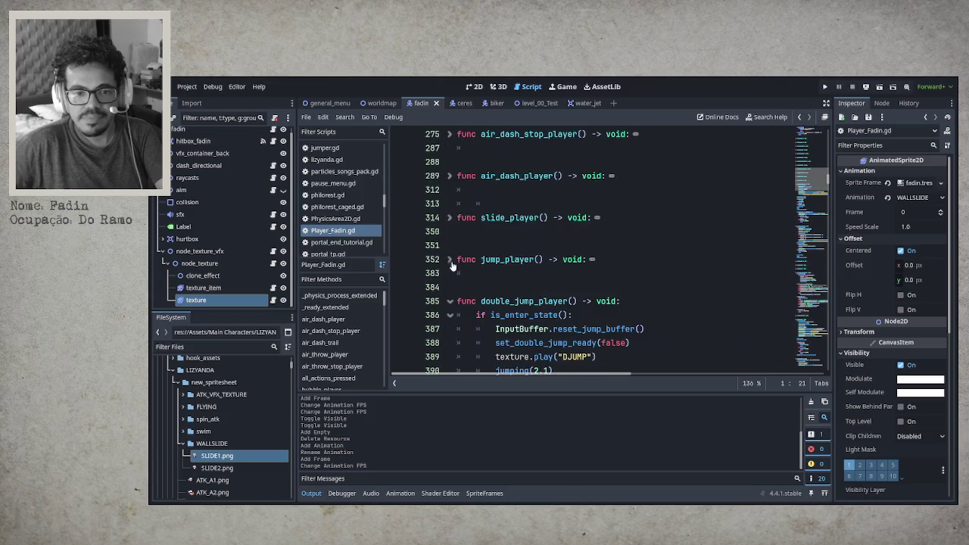
click(449, 301)
click(450, 342)
scroll(451, 350, down, 2)
click(449, 328)
scroll(511, 361, down, 7)
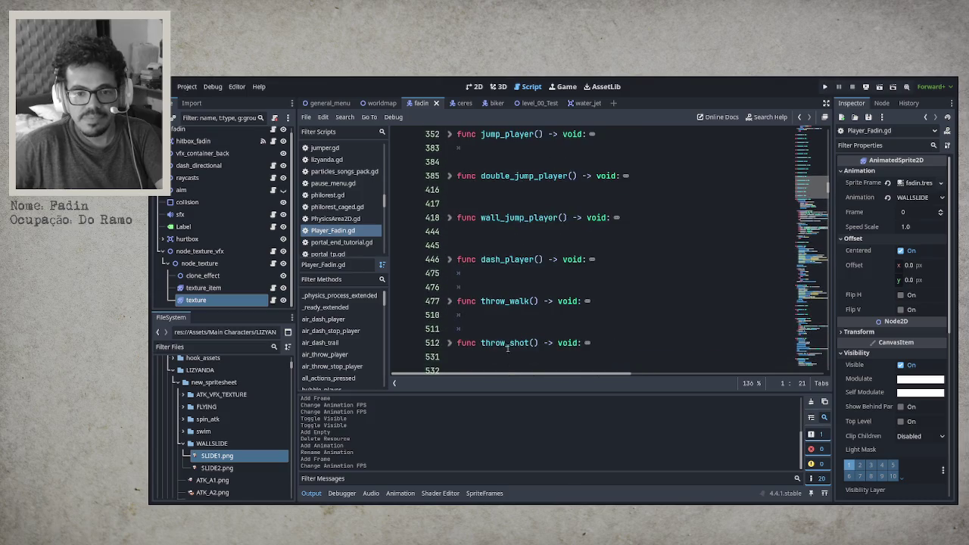
click(449, 180)
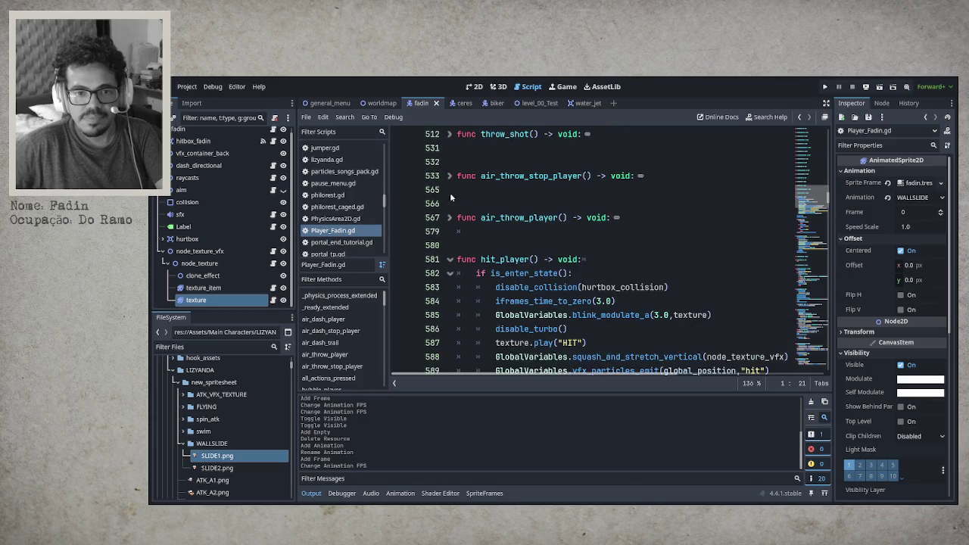
click(450, 218)
click(449, 218)
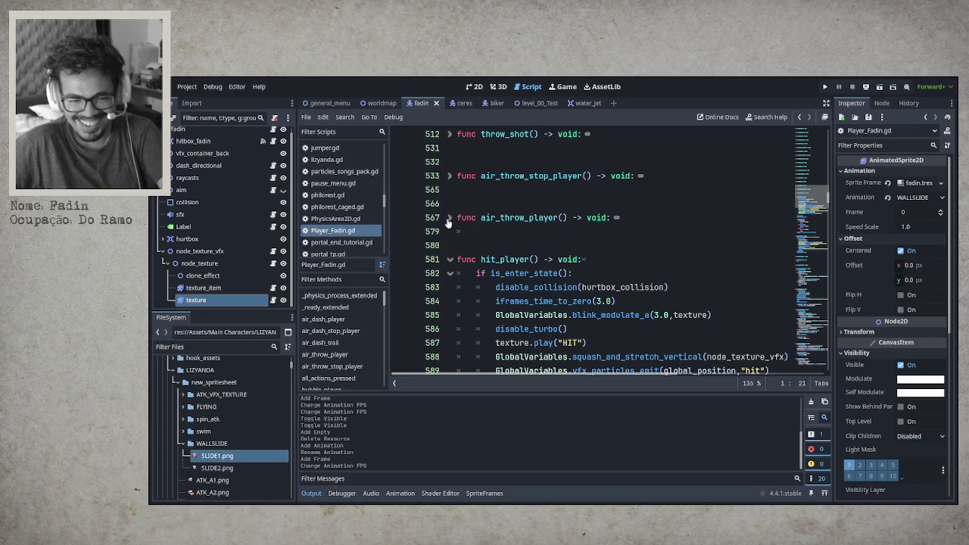
Fold hit_player, death_player, ride_player, pendular_shot_player, swim_player and swim_dash_player.
click(449, 259)
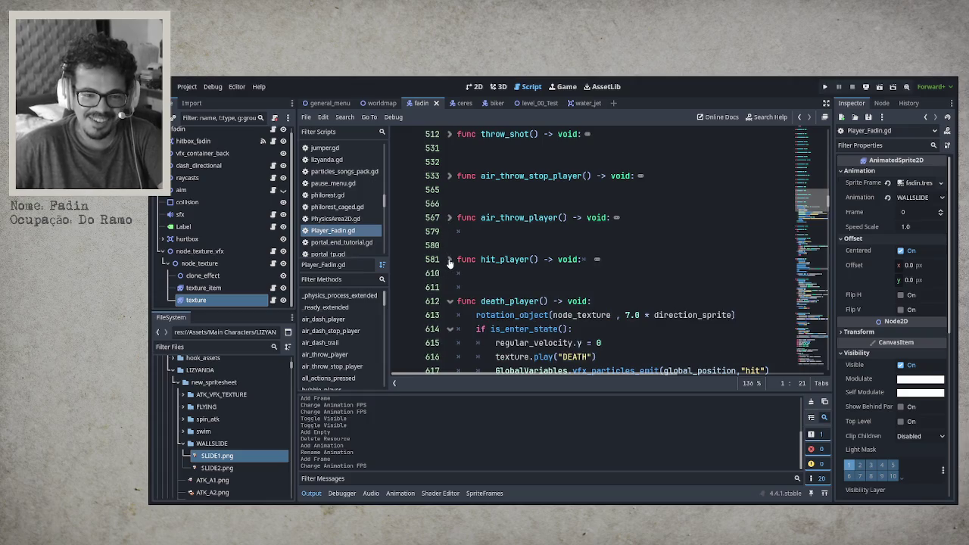
click(449, 301)
scroll(528, 334, down, 5)
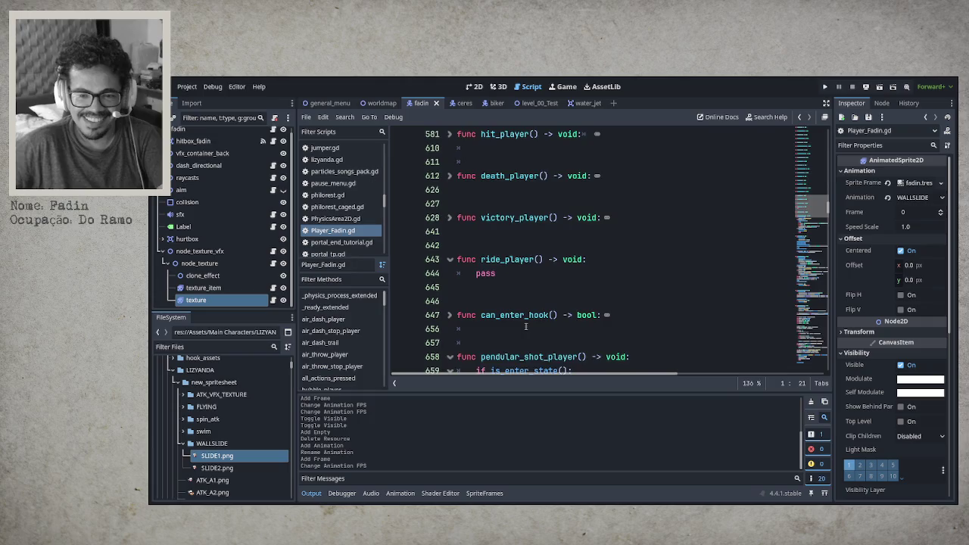
click(450, 175)
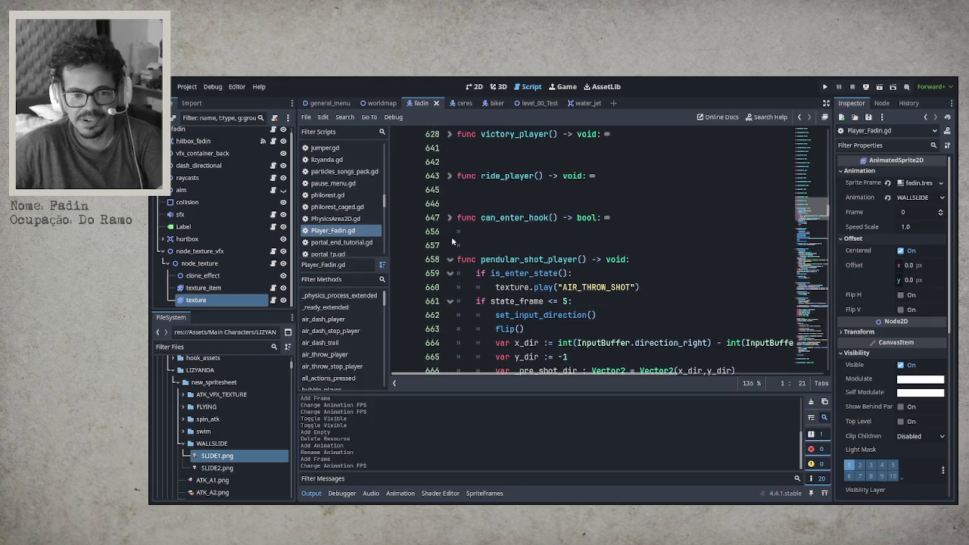
click(449, 259)
click(450, 301)
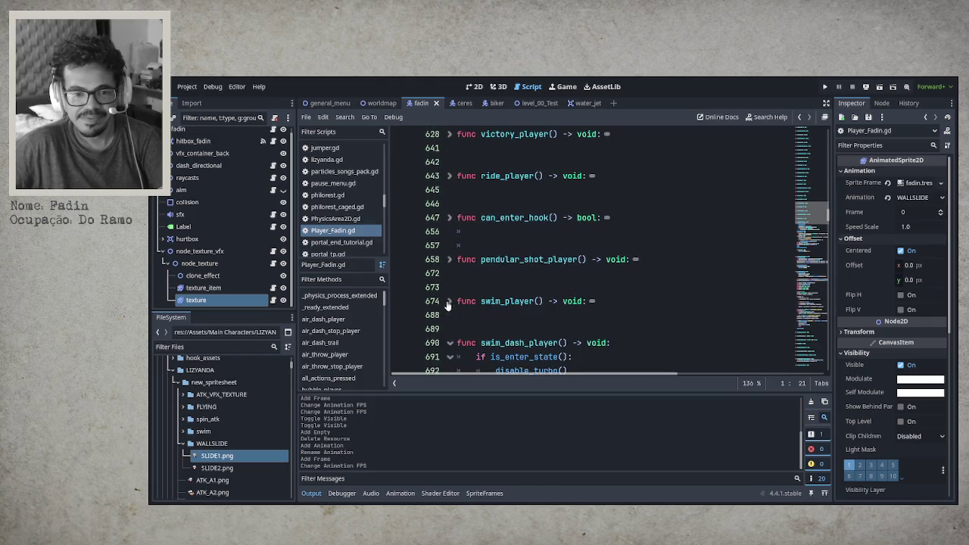
click(449, 343)
Fold on_entered_water, on_exited_water, air_dash_trail, kill_air_dash_trail and set_true_reset_resources.
scroll(538, 319, down, 5)
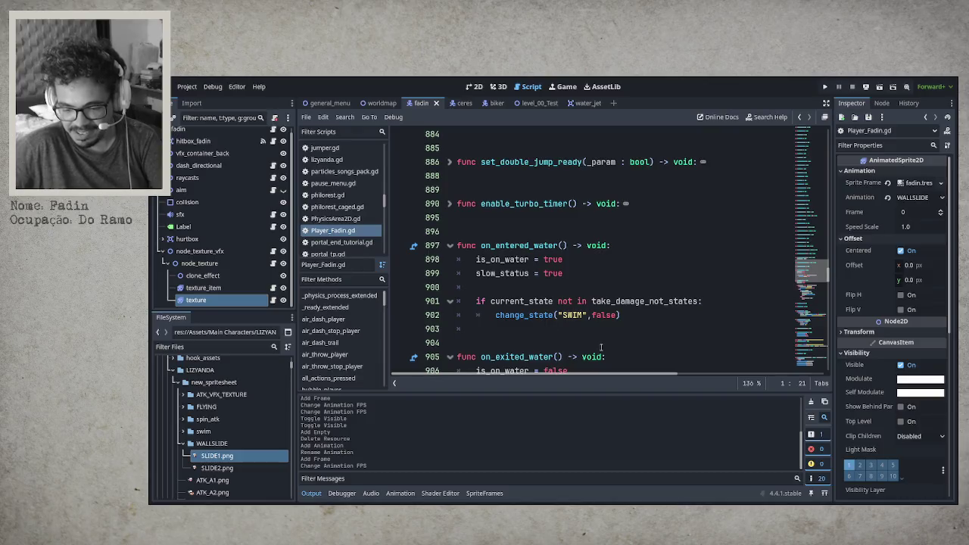
click(449, 245)
click(449, 287)
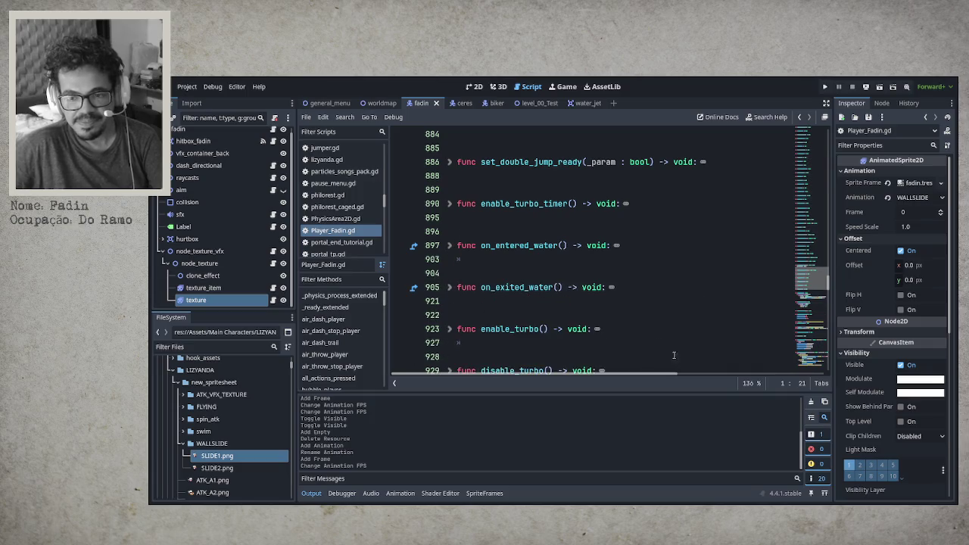
scroll(673, 354, down, 5)
click(449, 162)
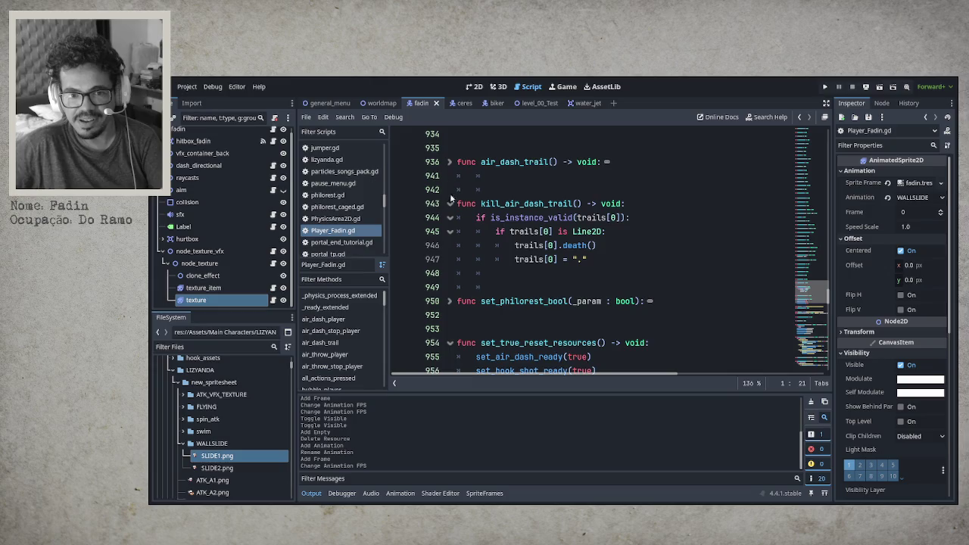
click(449, 203)
click(451, 287)
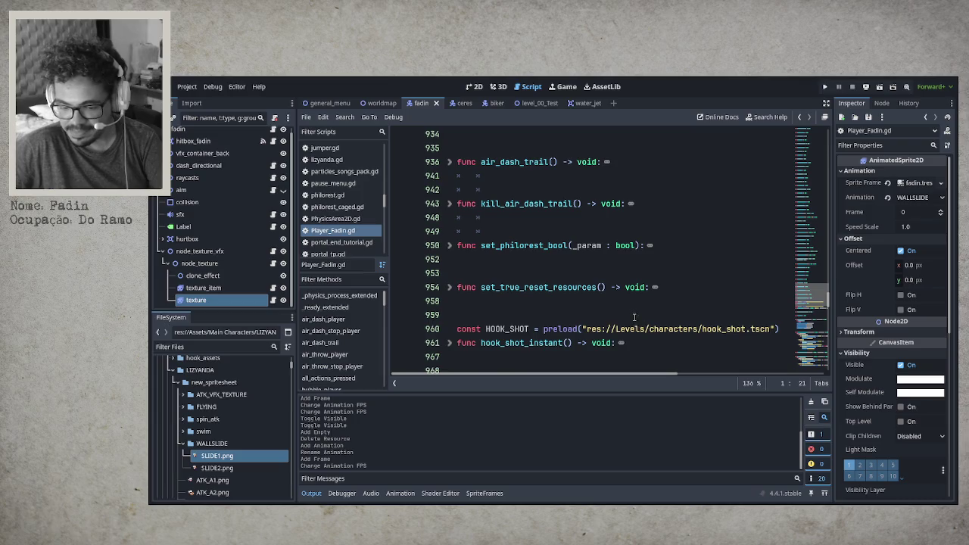
scroll(624, 311, down, 3)
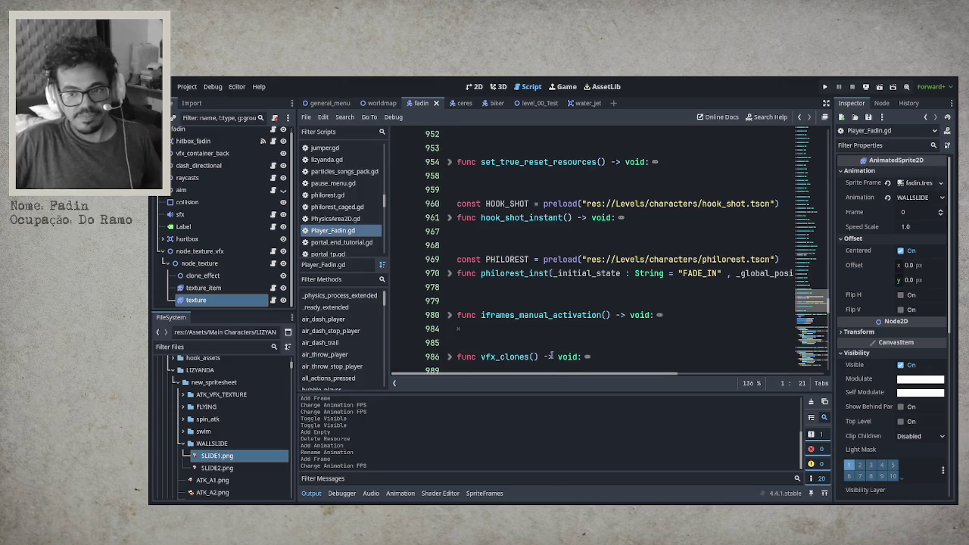
Fold all_actions_pressed, the button handlers, on_switch_pressed and swim_animation_update; place cursor on line 1120.
scroll(561, 356, down, 8)
scroll(561, 363, up, 4)
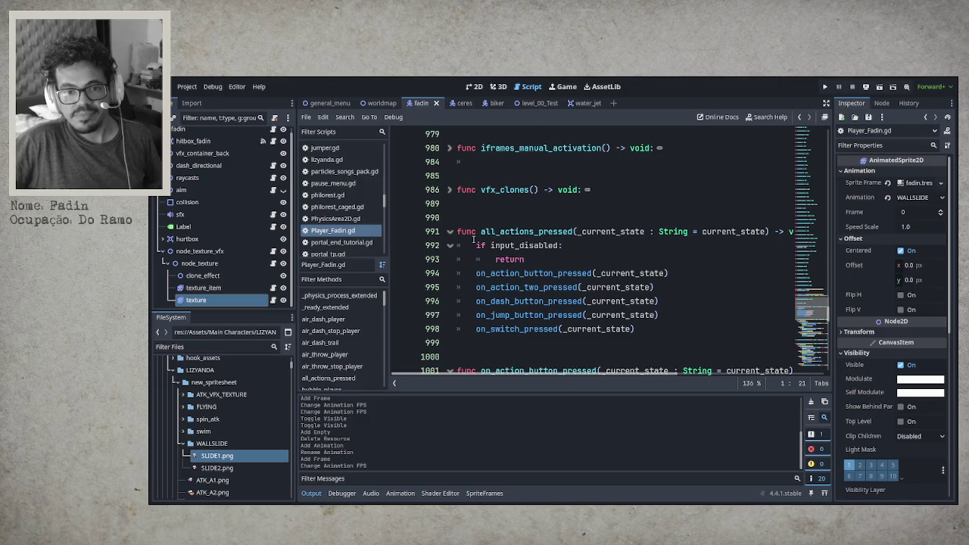
click(450, 231)
click(450, 273)
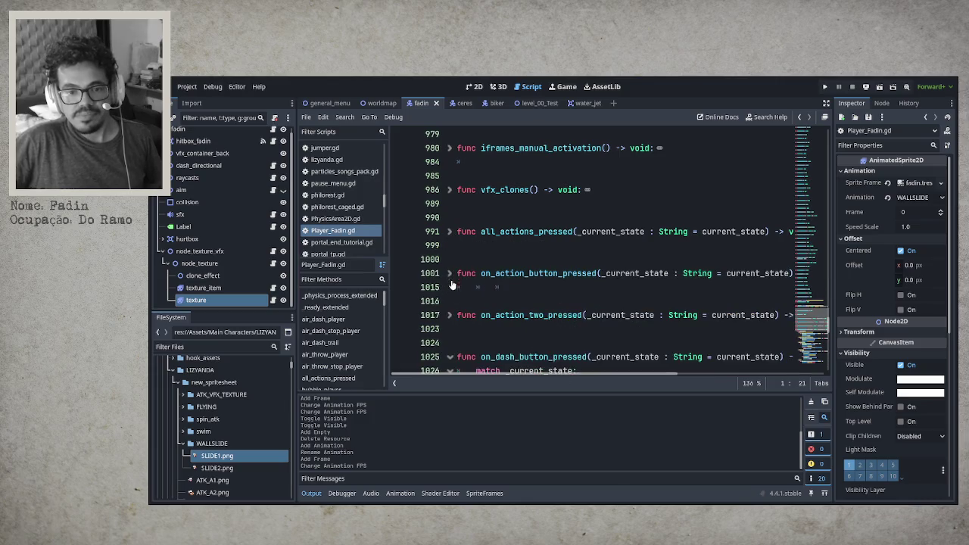
click(452, 358)
scroll(451, 356, down, 3)
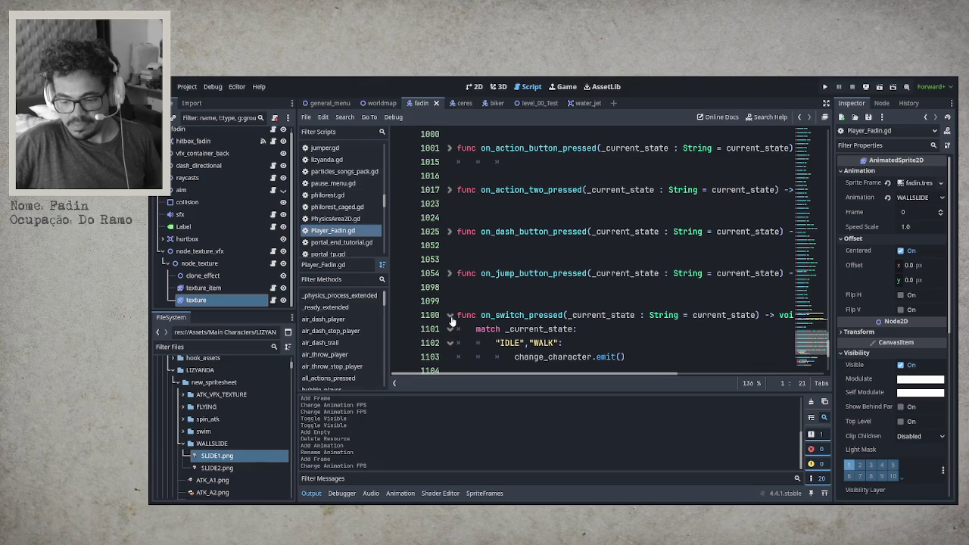
click(450, 316)
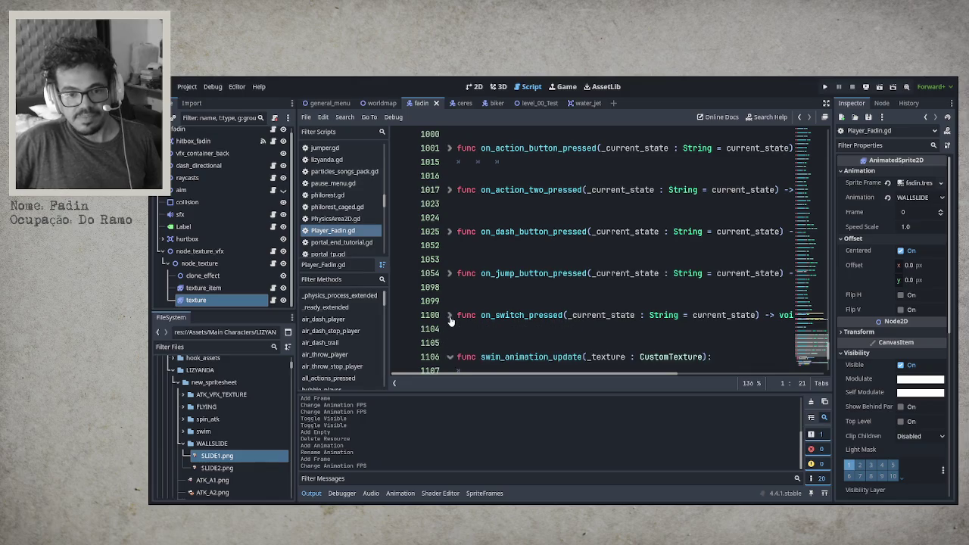
scroll(454, 318, down, 2)
click(450, 273)
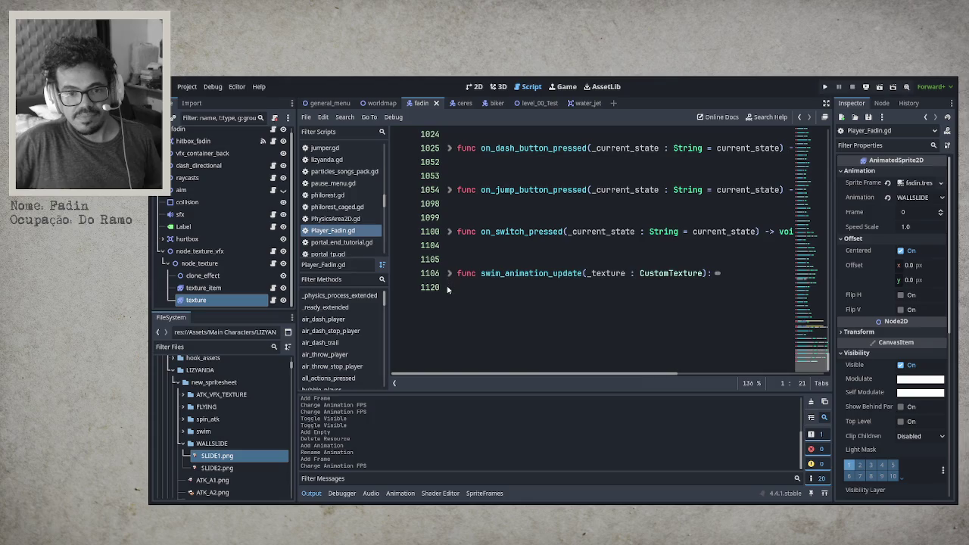
click(473, 306)
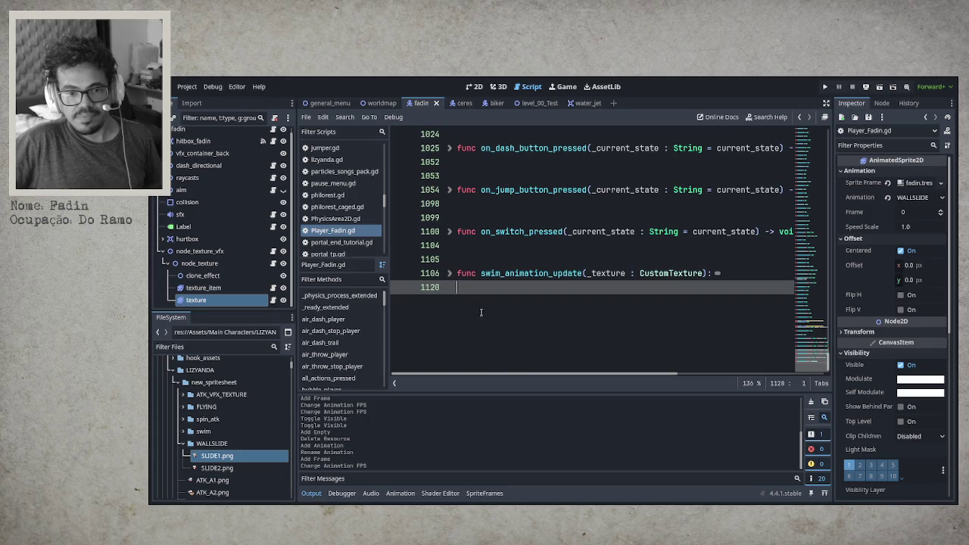
Type the signature 'func can_enter_wallslide() -> void:' after the last function.
key(Return)
key(Return)
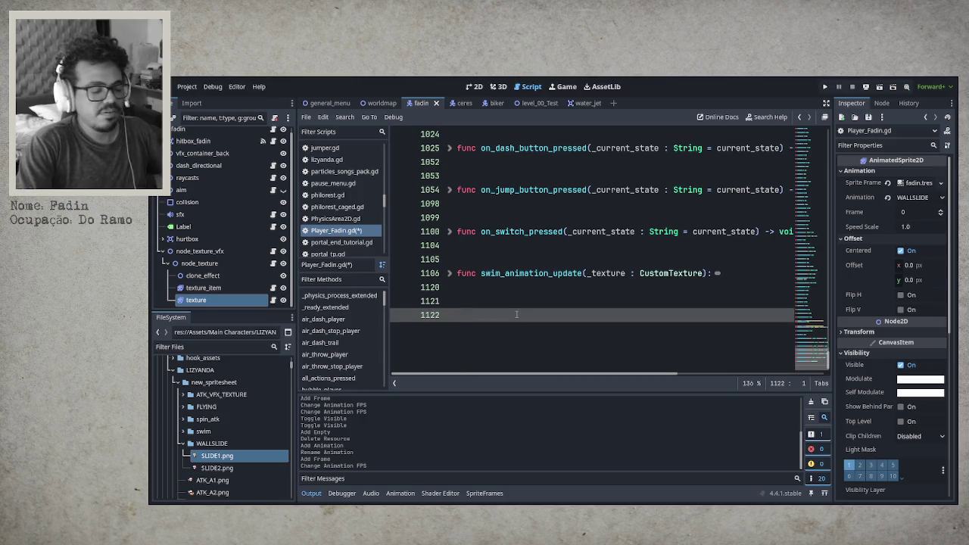
text(fu)
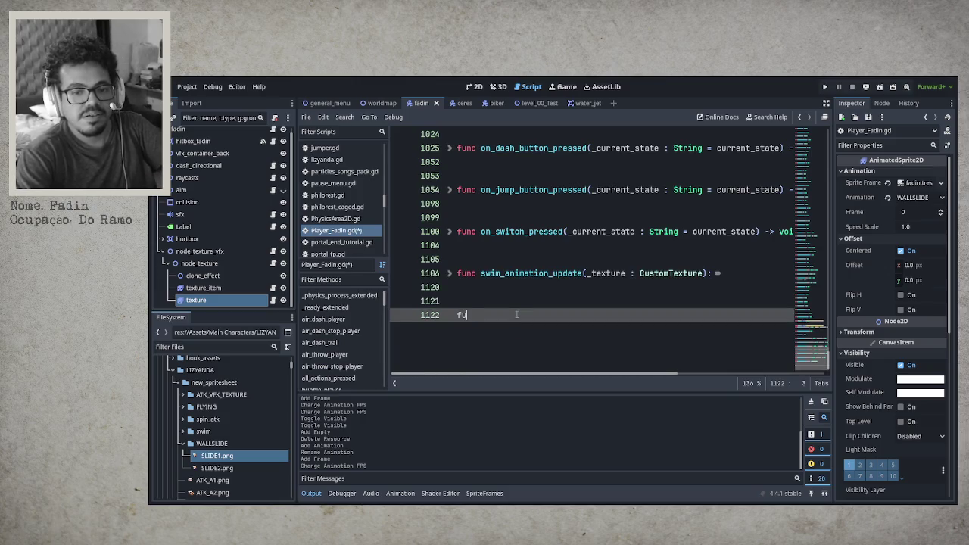
text(nc)
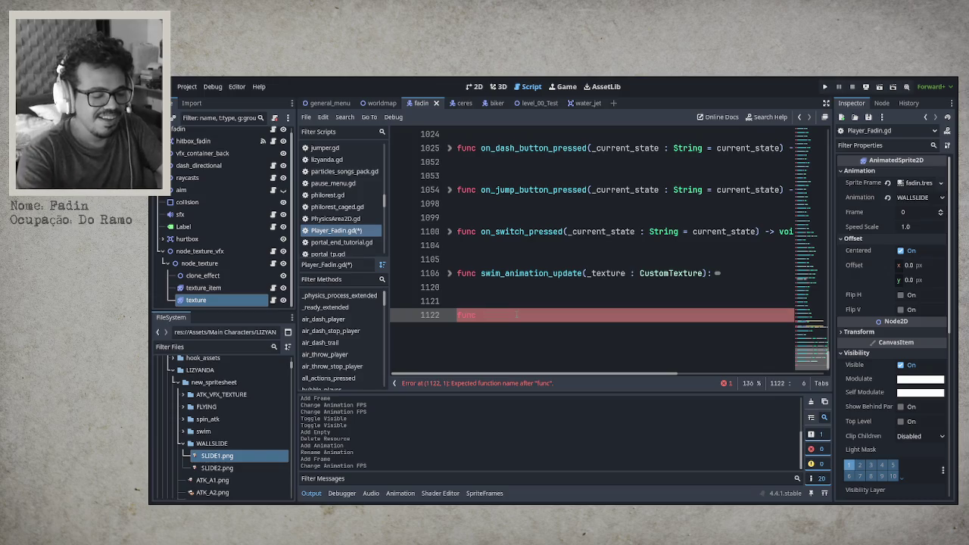
text(enter)
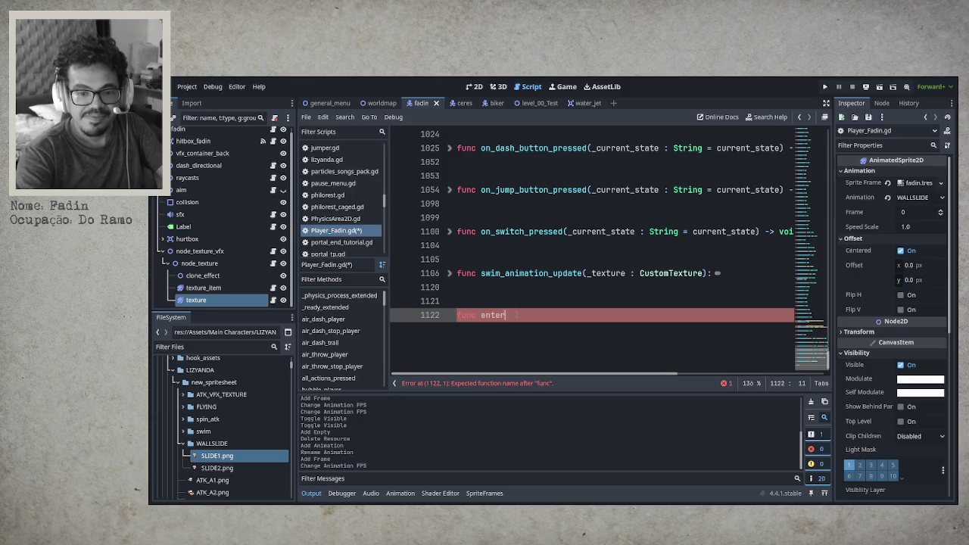
key(BackSpace)
key(BackSpace)
key(BackSpace)
text(cant)
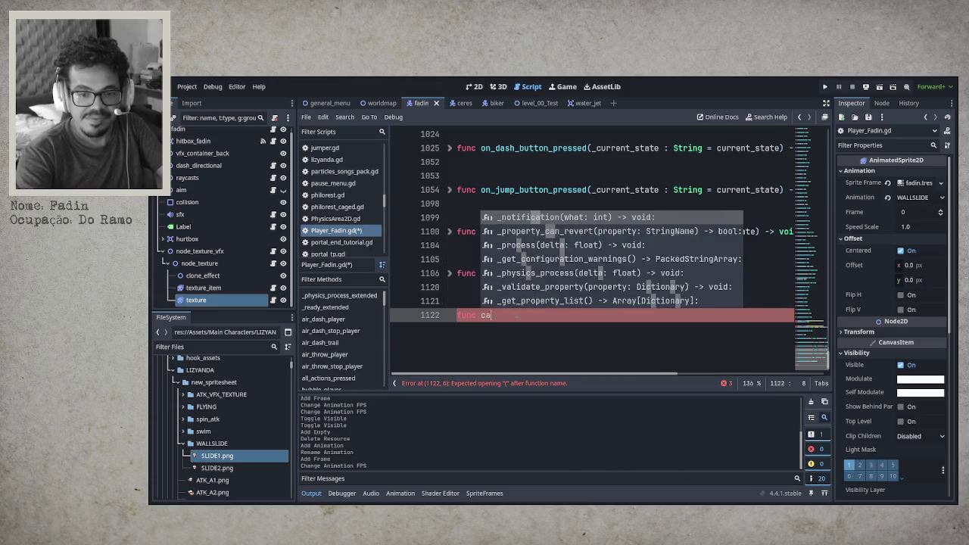
key(BackSpace)
text(_)
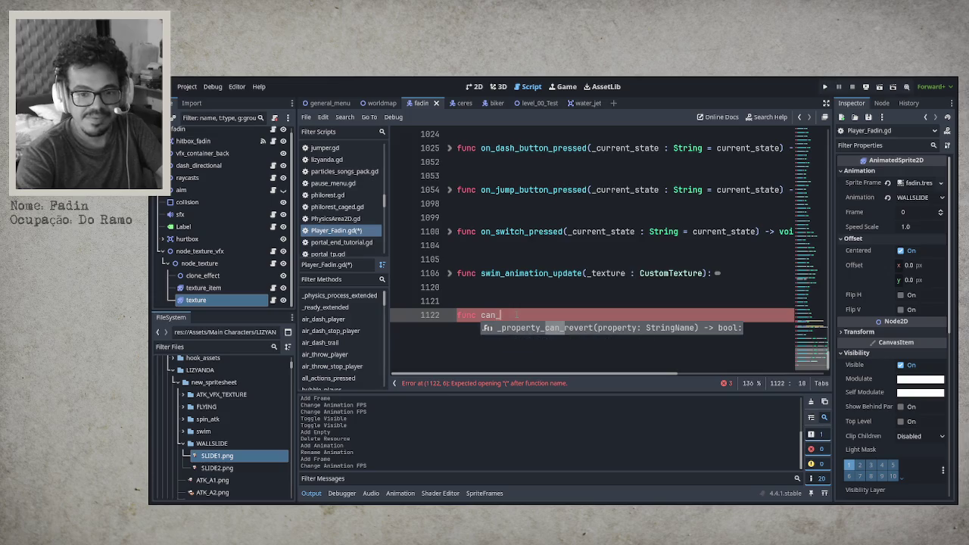
text(enter_wallslide)
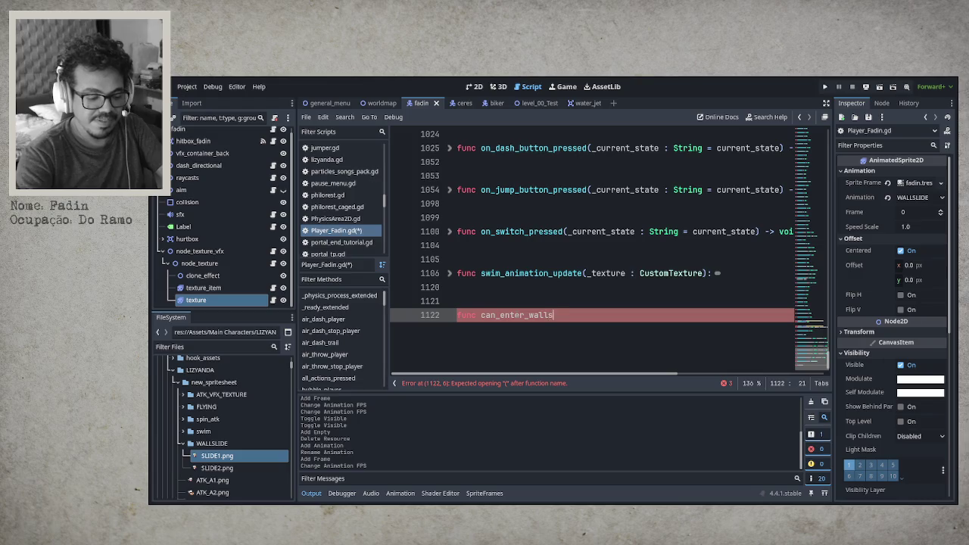
text(() -)
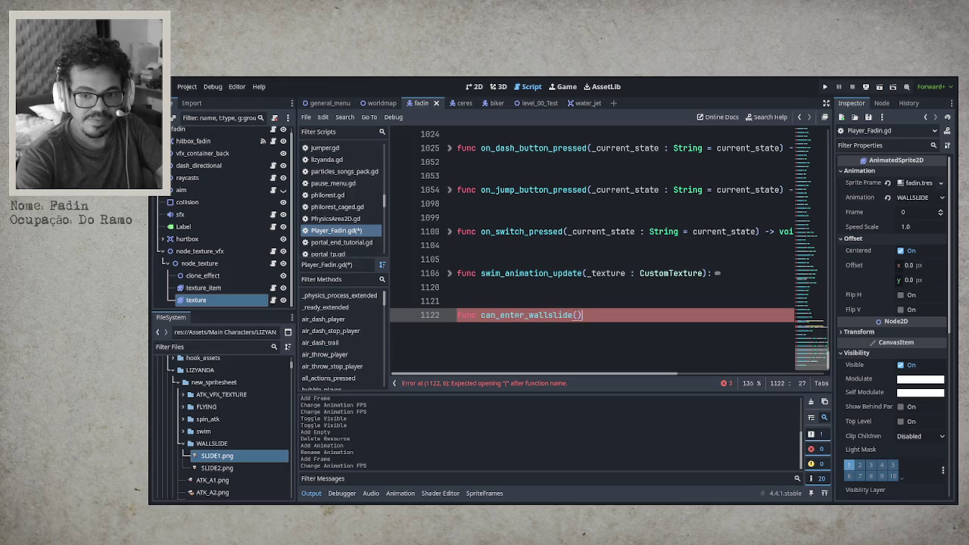
text(> vid)
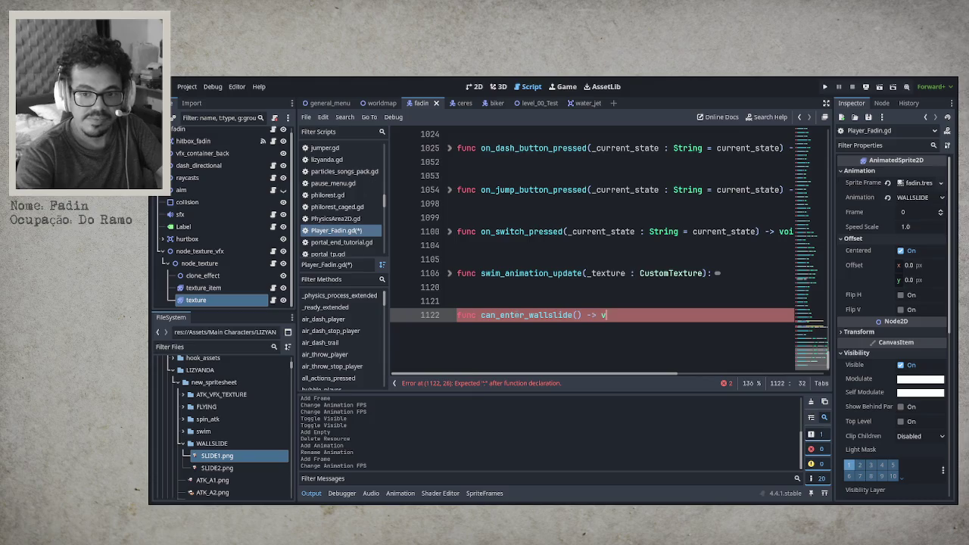
key(BackSpace)
key(BackSpace)
text(od:)
Fix the void return type and give can_enter_wallslide a 'pass' body.
key(Return)
key(BackSpace)
key(BackSpace)
key(BackSpace)
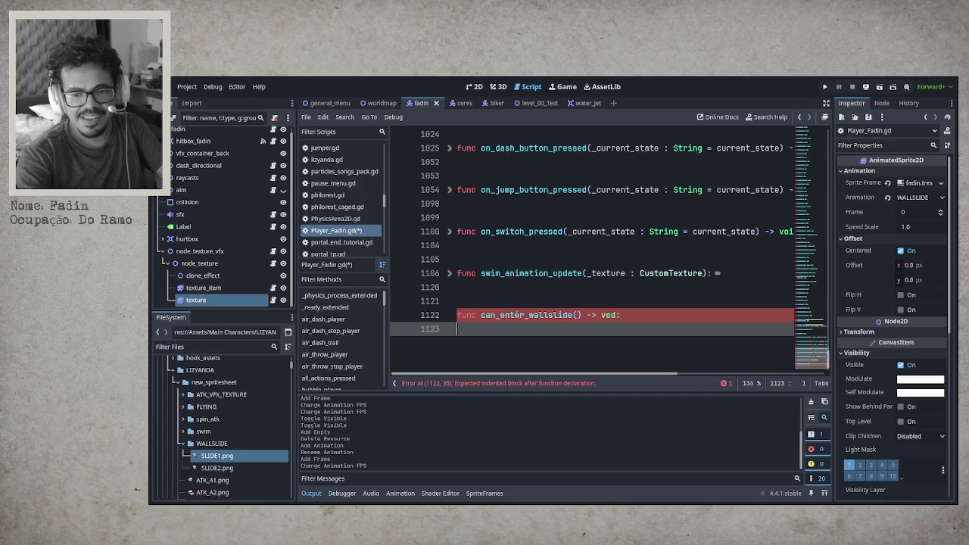
text(id:)
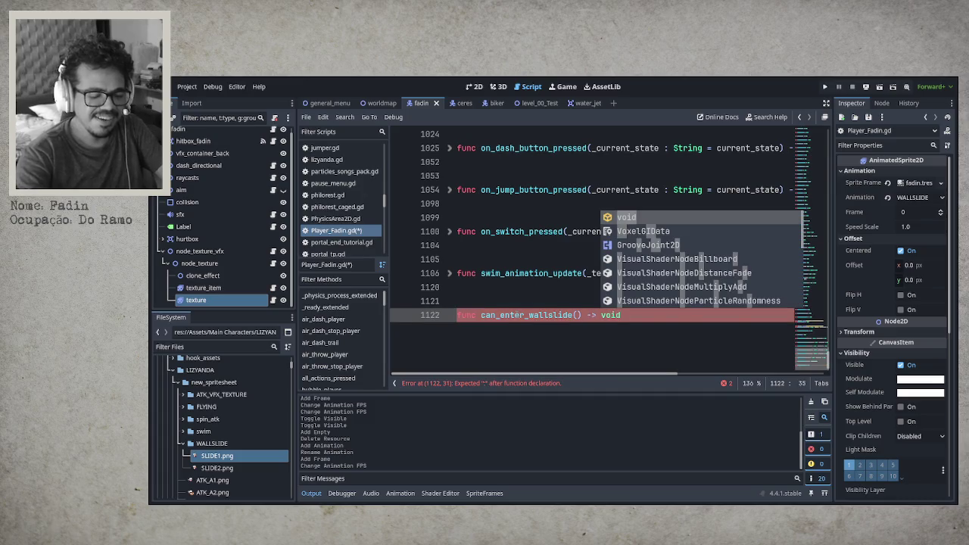
key(Return)
text(pass)
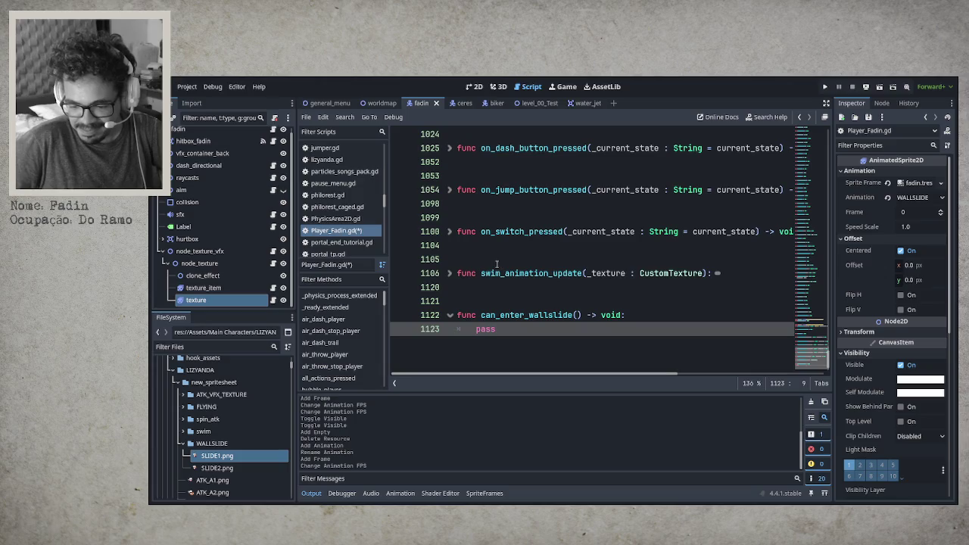
Replace the placeholder pass in can_enter_wallslide() with 'if is_on_wall():' and a nested pass.
double_click(485, 328)
text(if )
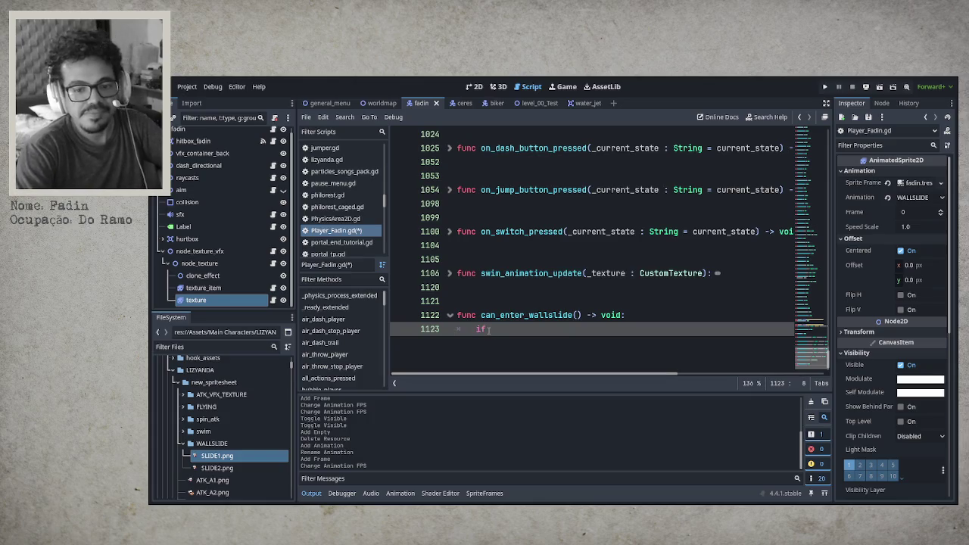
text(is_on)
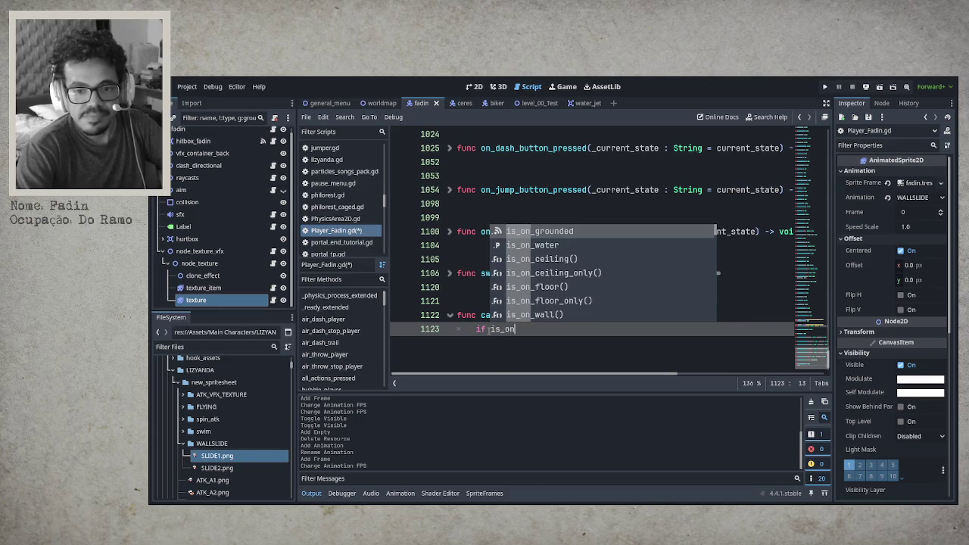
key(Down)
key(Down)
key(Down)
key(Down)
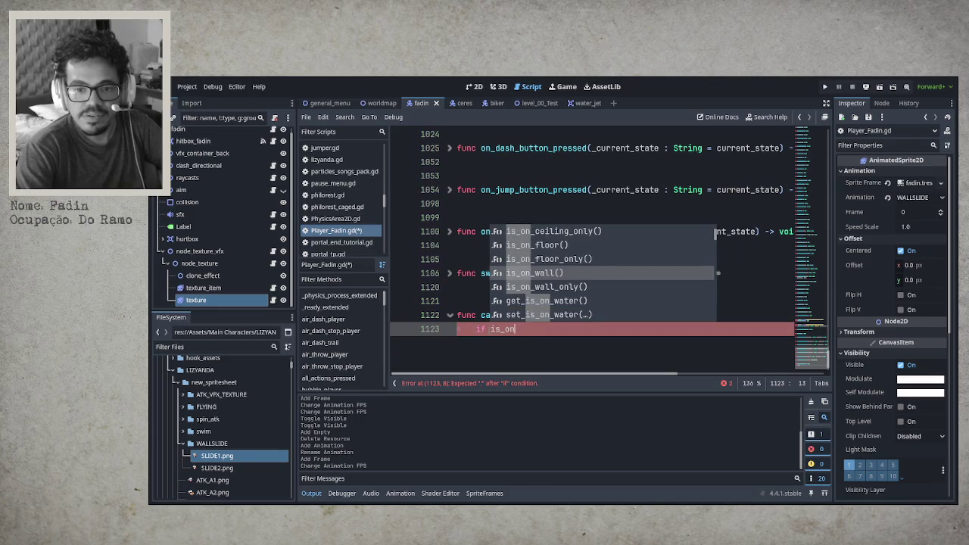
key(Return)
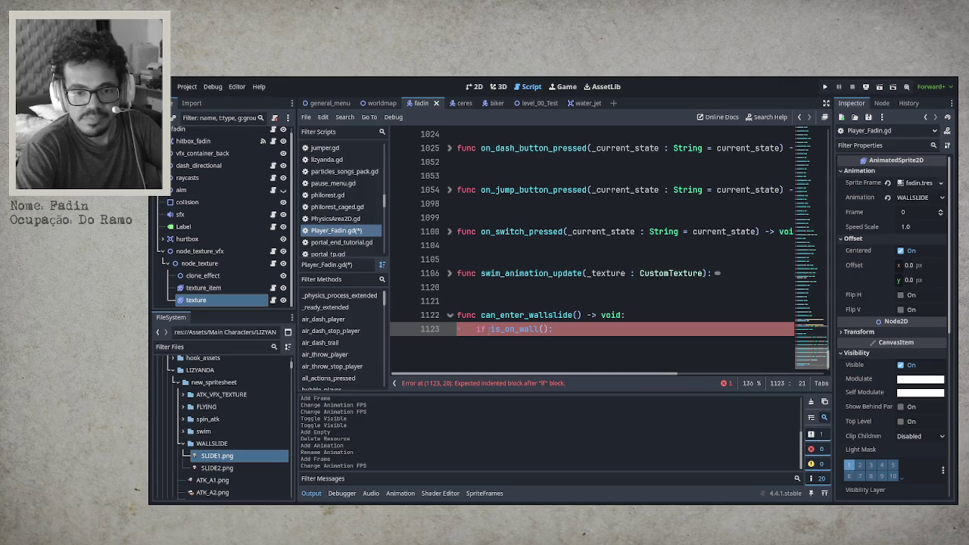
key(Return)
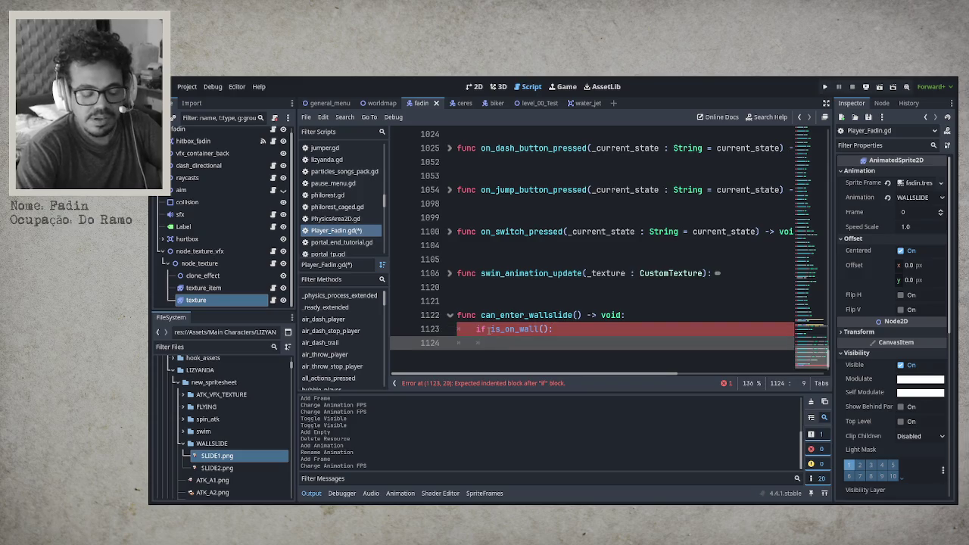
text(pass)
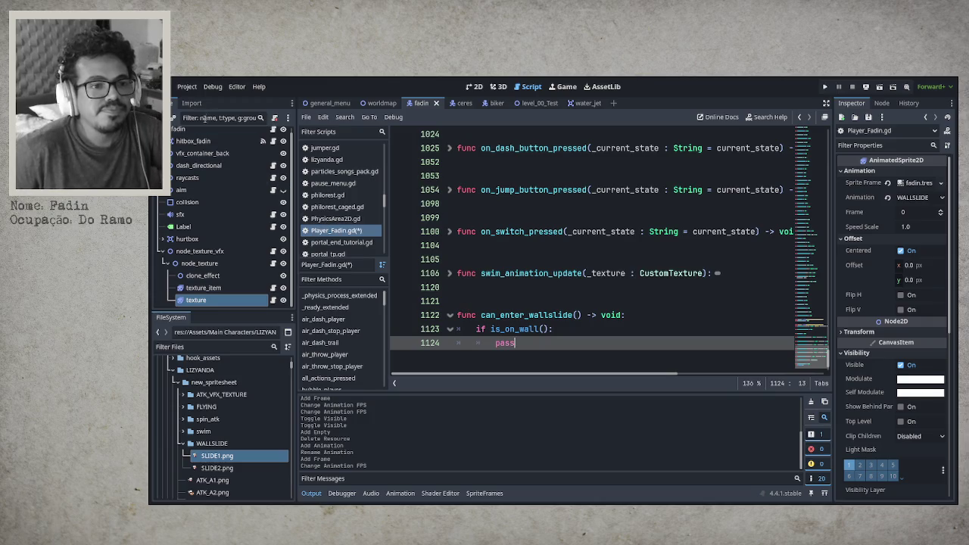
click(228, 180)
Open raycasts_node.gd and read through its RayCast2D variables and physics-process code.
click(274, 178)
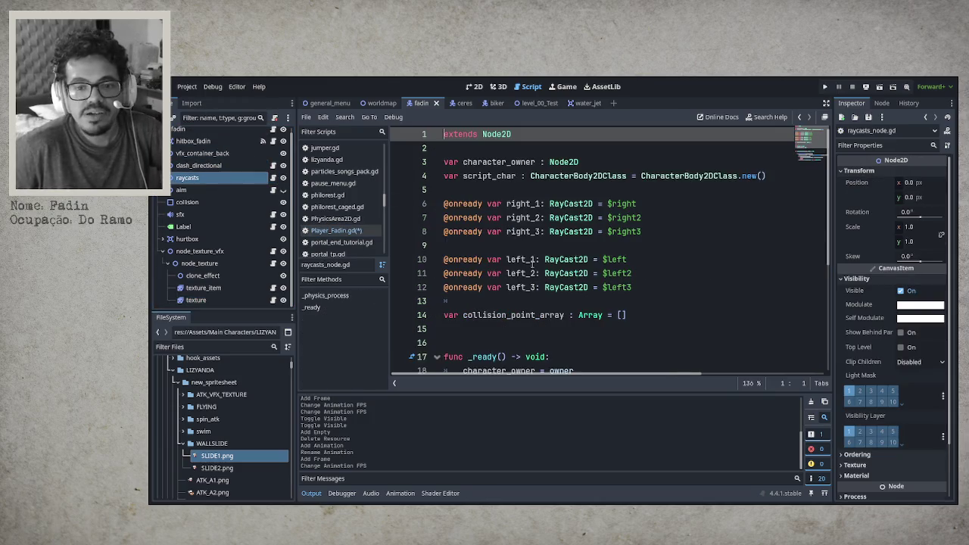
scroll(588, 291, down, 2)
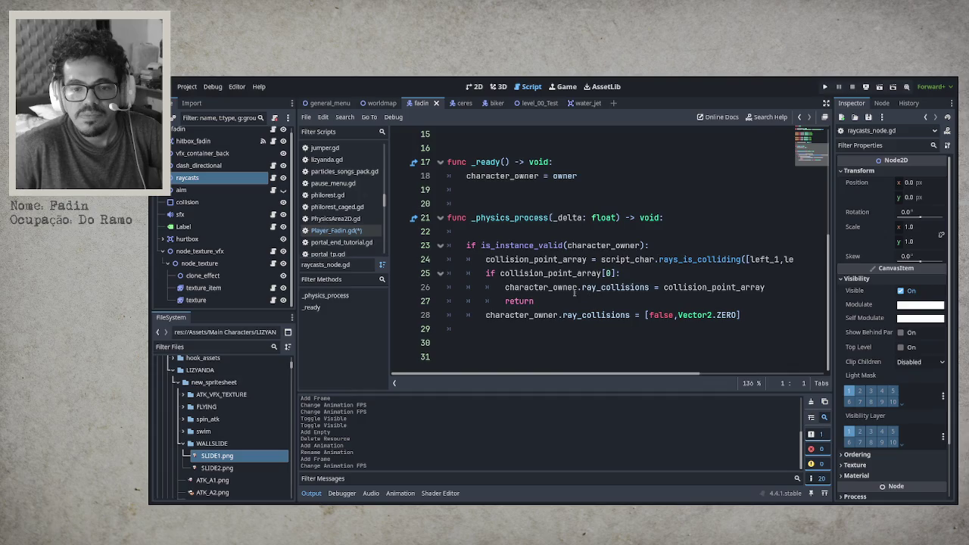
mouse_move(590, 376)
mouse_down()
mouse_move(735, 377)
mouse_move(575, 374)
mouse_up()
scroll(536, 329, up, 5)
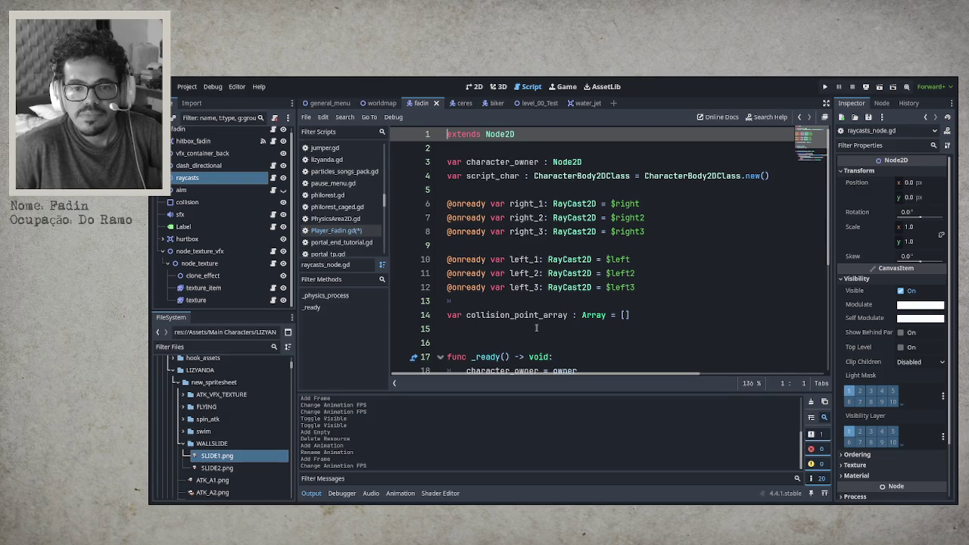
scroll(536, 329, down, 1)
Save the scene and Player_Fadin.gd, then place the cursor on the ray_collisions reset line.
scroll(536, 329, down, 2)
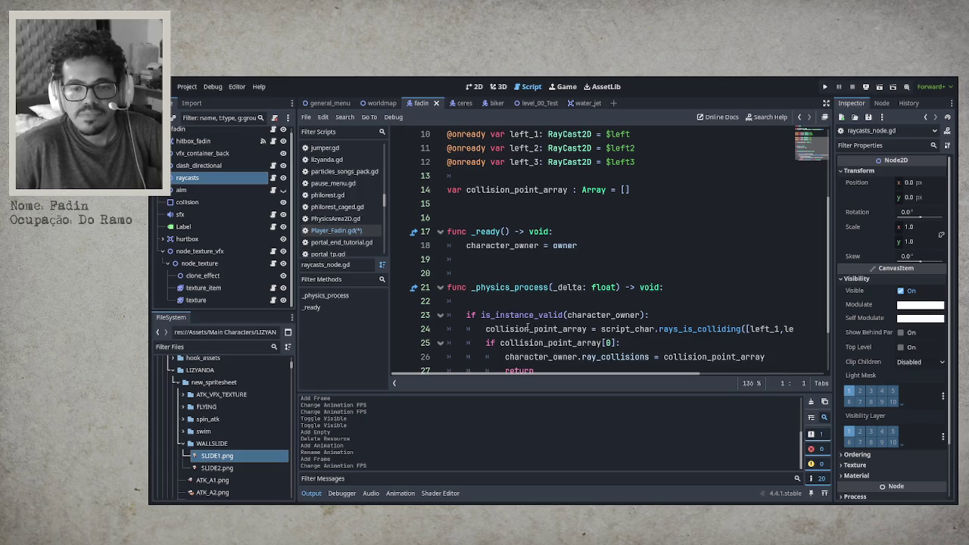
scroll(523, 328, down, 1)
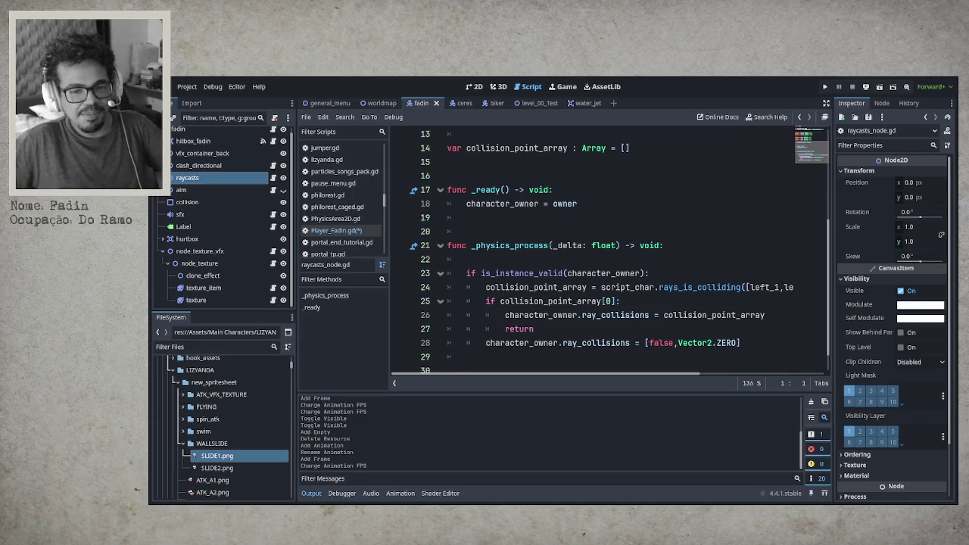
key(ctrl+s)
click(558, 343)
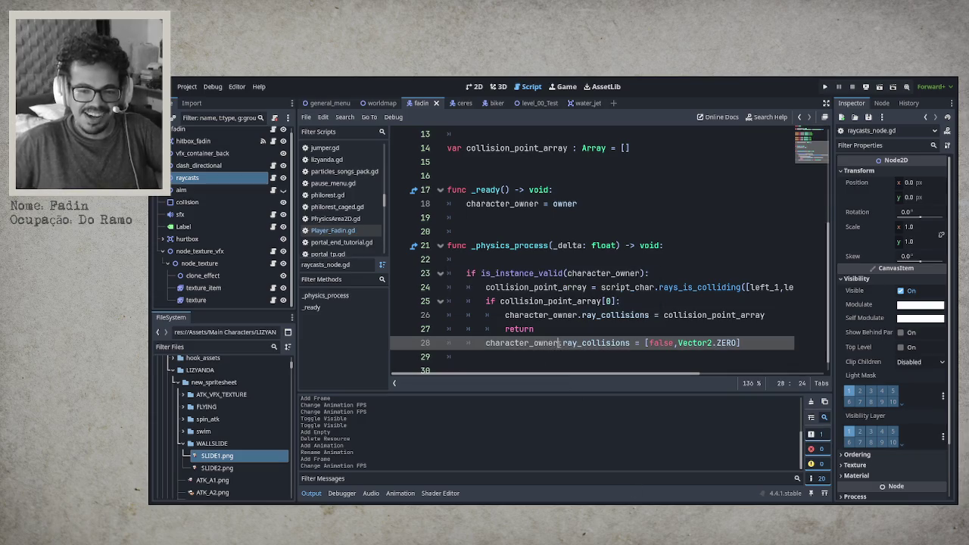